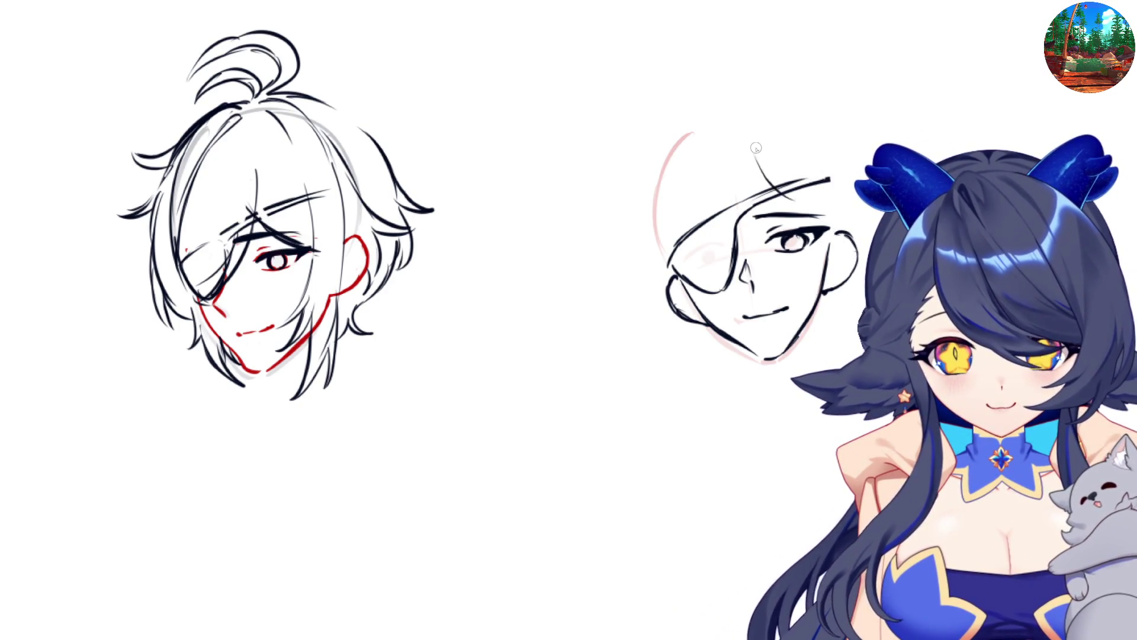
- Add a hair stroke, the cheek-to-chin line and forehead strands to the right head, checking mirrored
{"action": "mouse_move", "coordinate": [767, 180]}
{"action": "left_mouse_down"}
{"action": "mouse_move", "coordinate": [824, 231]}
{"action": "mouse_move", "coordinate": [797, 287]}
{"action": "mouse_move", "coordinate": [815, 311]}
{"action": "left_mouse_up"}
{"action": "left_click_drag", "start_coordinate": [821, 272], "coordinate": [817, 343]}
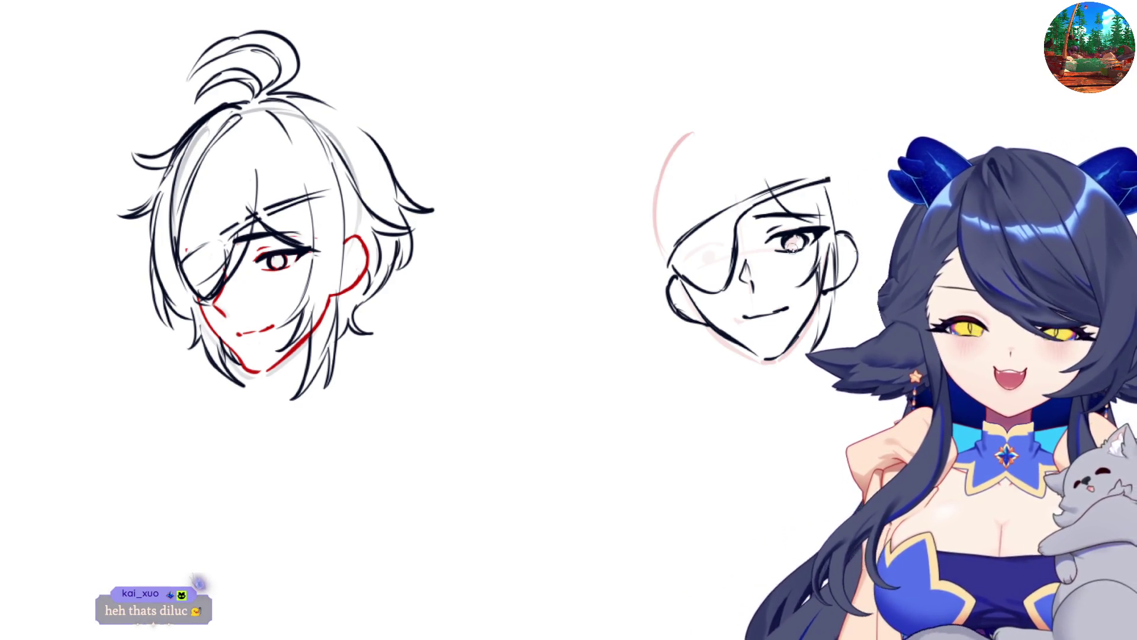
{"action": "key", "text": "h"}
{"action": "mouse_move", "coordinate": [382, 155]}
{"action": "left_mouse_down"}
{"action": "mouse_move", "coordinate": [421, 263]}
{"action": "mouse_move", "coordinate": [453, 290]}
{"action": "left_mouse_up"}
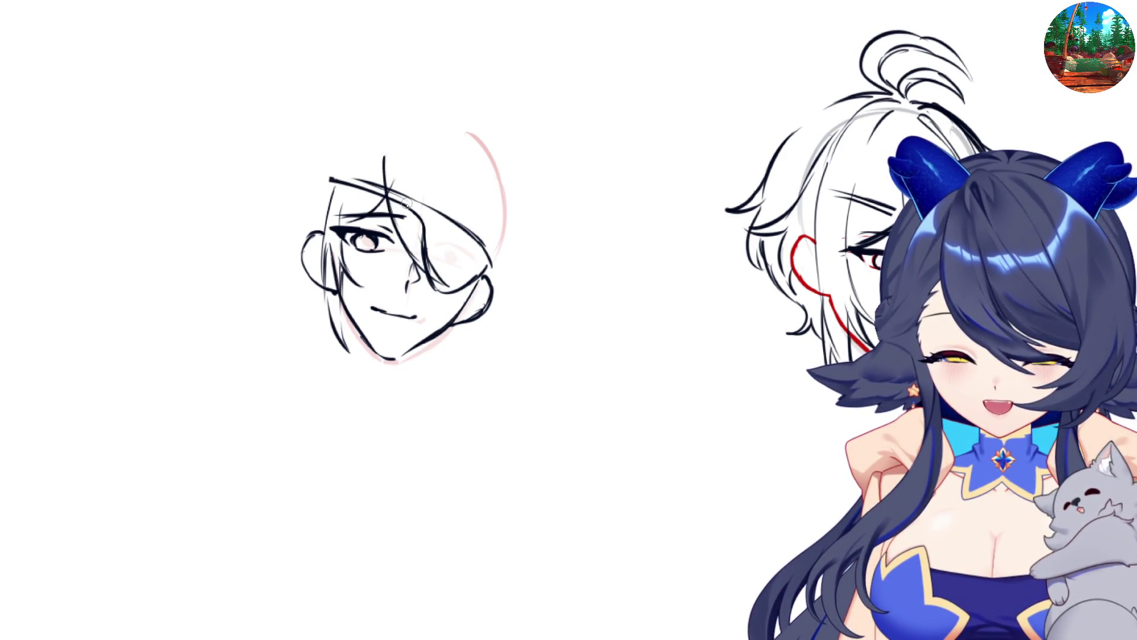
{"action": "left_click_drag", "start_coordinate": [398, 204], "coordinate": [455, 266]}
{"action": "key", "text": "h"}
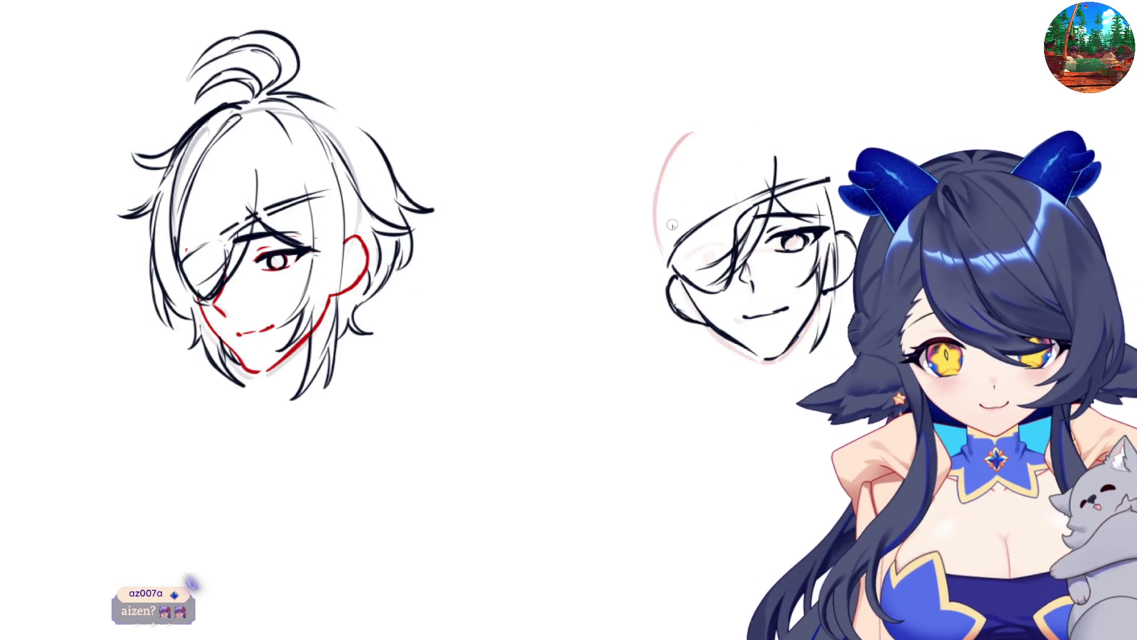
- Sketch the outer hair curve and thin strokes along the right head's left side and jaw
{"action": "mouse_move", "coordinate": [705, 108]}
{"action": "left_mouse_down"}
{"action": "mouse_move", "coordinate": [687, 128]}
{"action": "mouse_move", "coordinate": [675, 206]}
{"action": "mouse_move", "coordinate": [716, 301]}
{"action": "mouse_move", "coordinate": [738, 308]}
{"action": "left_mouse_up"}
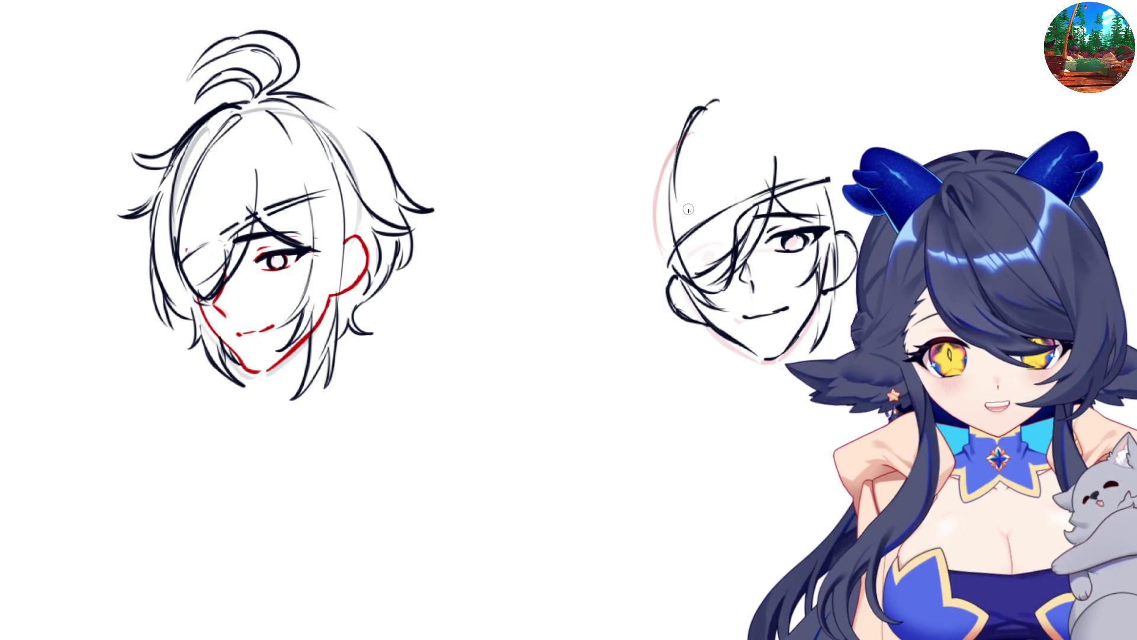
{"action": "key", "text": "m"}
{"action": "key", "text": "m"}
{"action": "mouse_move", "coordinate": [657, 130]}
{"action": "left_mouse_down"}
{"action": "mouse_move", "coordinate": [639, 178]}
{"action": "mouse_move", "coordinate": [645, 269]}
{"action": "left_mouse_up"}
{"action": "left_click_drag", "start_coordinate": [648, 219], "coordinate": [644, 269]}
{"action": "left_click_drag", "start_coordinate": [639, 177], "coordinate": [617, 286]}
{"action": "mouse_move", "coordinate": [651, 247]}
{"action": "left_mouse_down"}
{"action": "mouse_move", "coordinate": [642, 284]}
{"action": "mouse_move", "coordinate": [661, 286]}
{"action": "mouse_move", "coordinate": [661, 311]}
{"action": "mouse_move", "coordinate": [723, 363]}
{"action": "left_mouse_up"}
{"action": "key", "text": "ctrl+z"}
{"action": "left_click_drag", "start_coordinate": [676, 317], "coordinate": [738, 378]}
{"action": "left_click_drag", "start_coordinate": [700, 338], "coordinate": [745, 362]}
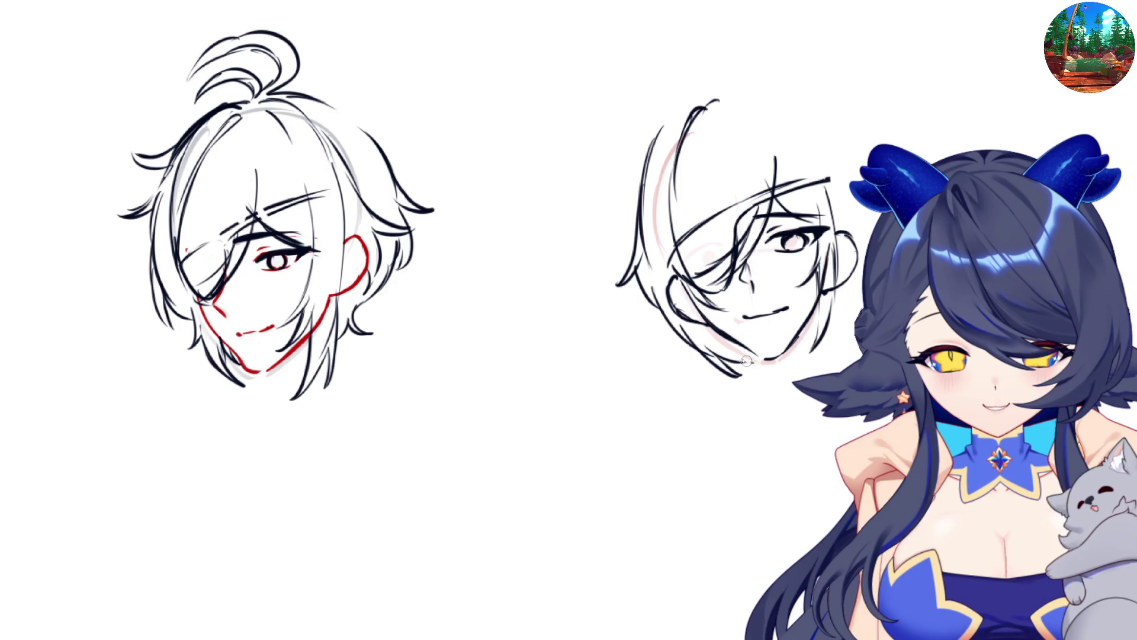
- In the mirrored view, build a long hair arc sweeping down the head's side
{"action": "key", "text": "m"}
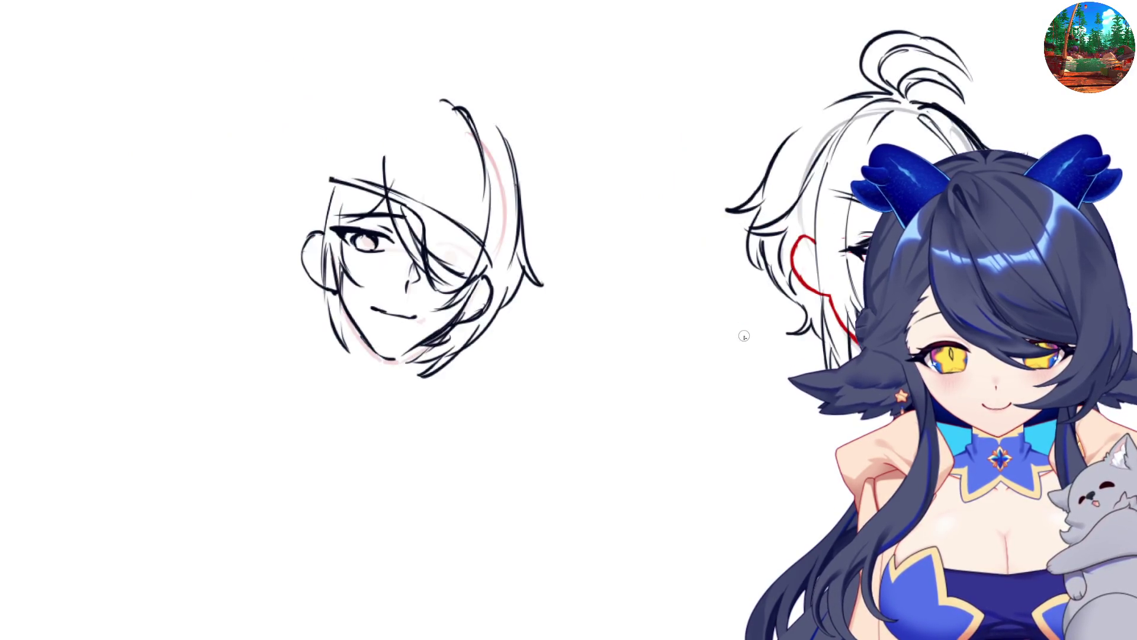
{"action": "mouse_move", "coordinate": [401, 85]}
{"action": "left_mouse_down"}
{"action": "mouse_move", "coordinate": [421, 77]}
{"action": "mouse_move", "coordinate": [482, 117]}
{"action": "left_mouse_up"}
{"action": "left_click_drag", "start_coordinate": [432, 76], "coordinate": [502, 141]}
{"action": "left_click_drag", "start_coordinate": [477, 101], "coordinate": [530, 184]}
{"action": "left_click_drag", "start_coordinate": [513, 147], "coordinate": [570, 209]}
{"action": "key", "text": "m"}
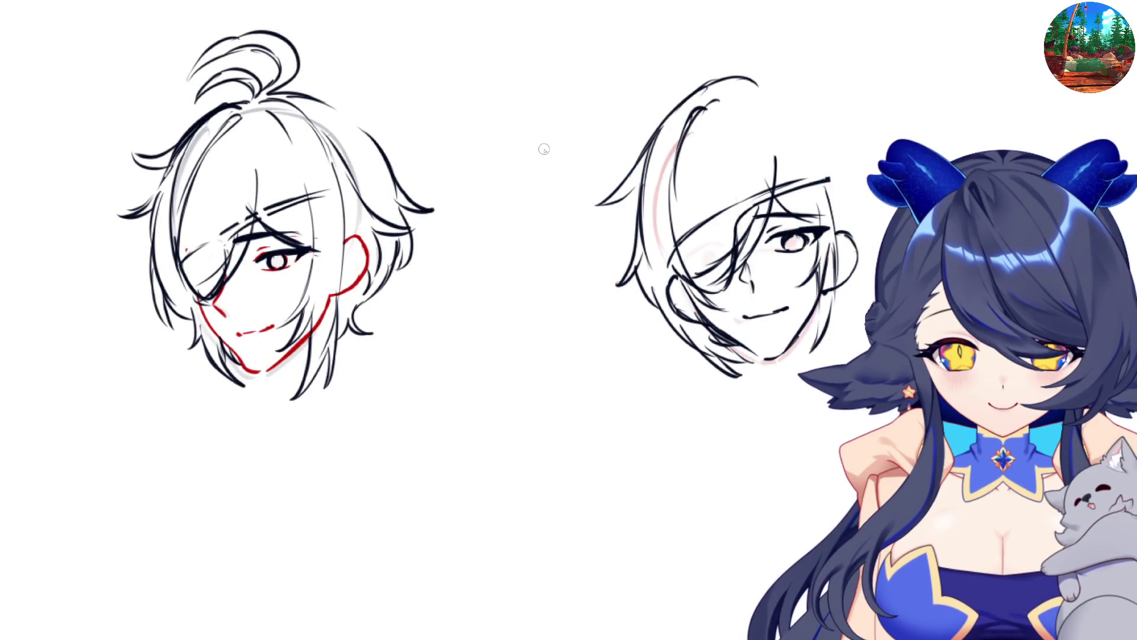
- Redraw the upper-left outer hair outline of the right head, undoing stray strokes
{"action": "left_click_drag", "start_coordinate": [693, 88], "coordinate": [636, 155]}
{"action": "left_click_drag", "start_coordinate": [698, 86], "coordinate": [639, 181]}
{"action": "left_click_drag", "start_coordinate": [656, 129], "coordinate": [622, 237]}
{"action": "left_click_drag", "start_coordinate": [637, 177], "coordinate": [619, 260]}
{"action": "key", "text": "ctrl+z"}
{"action": "left_click_drag", "start_coordinate": [675, 95], "coordinate": [616, 267]}
{"action": "left_click_drag", "start_coordinate": [632, 195], "coordinate": [621, 273]}
{"action": "key", "text": "ctrl+z"}
{"action": "key", "text": "ctrl+z"}
{"action": "left_click_drag", "start_coordinate": [633, 201], "coordinate": [619, 263]}
{"action": "mouse_move", "coordinate": [666, 95]}
{"action": "left_mouse_down"}
{"action": "mouse_move", "coordinate": [616, 190]}
{"action": "mouse_move", "coordinate": [645, 149]}
{"action": "mouse_move", "coordinate": [574, 231]}
{"action": "left_mouse_up"}
{"action": "key", "text": "ctrl+shift+z"}
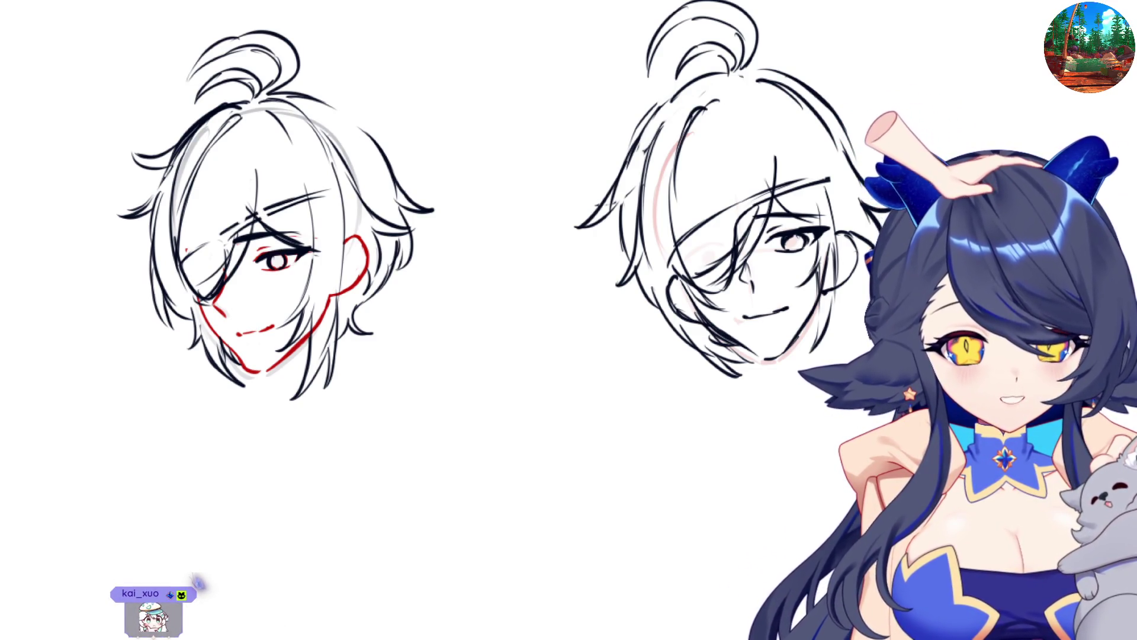
- Scroll down the canvas to the empty space below the two heads
{"action": "scroll", "coordinate": [509, 296], "scroll_direction": "down", "scroll_amount": 3}
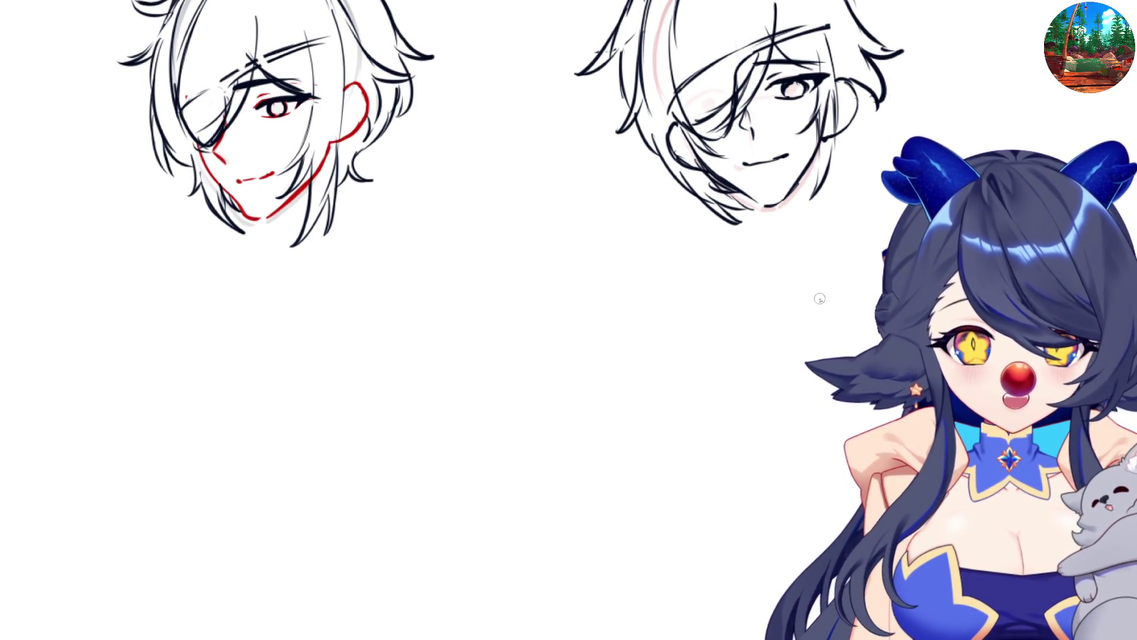
- Sketch a new oval head outline with a chin and a vertical centre guide
{"action": "mouse_move", "coordinate": [540, 250]}
{"action": "left_mouse_down"}
{"action": "mouse_move", "coordinate": [519, 272]}
{"action": "mouse_move", "coordinate": [529, 363]}
{"action": "left_mouse_up"}
{"action": "mouse_move", "coordinate": [556, 243]}
{"action": "left_mouse_down"}
{"action": "mouse_move", "coordinate": [616, 262]}
{"action": "mouse_move", "coordinate": [631, 317]}
{"action": "mouse_move", "coordinate": [622, 362]}
{"action": "left_mouse_up"}
{"action": "key", "text": "ctrl+z"}
{"action": "key", "text": "ctrl+z"}
{"action": "mouse_move", "coordinate": [597, 248]}
{"action": "left_mouse_down"}
{"action": "mouse_move", "coordinate": [639, 284]}
{"action": "mouse_move", "coordinate": [627, 354]}
{"action": "left_mouse_up"}
{"action": "left_click_drag", "start_coordinate": [549, 370], "coordinate": [586, 371]}
{"action": "left_click_drag", "start_coordinate": [567, 278], "coordinate": [574, 398]}
{"action": "left_click_drag", "start_coordinate": [542, 332], "coordinate": [598, 329]}
{"action": "key", "text": "ctrl+z"}
{"action": "key", "text": "ctrl+z"}
{"action": "mouse_move", "coordinate": [536, 356]}
{"action": "left_mouse_down"}
{"action": "mouse_move", "coordinate": [586, 338]}
{"action": "mouse_move", "coordinate": [611, 349]}
{"action": "left_mouse_up"}
{"action": "key", "text": "ctrl+z"}
{"action": "key", "text": "ctrl+z"}
{"action": "key", "text": "ctrl+z"}
- Draw the closed eyes, eyebrows, small smiling mouth, right jawline and left ear
{"action": "left_click_drag", "start_coordinate": [570, 305], "coordinate": [590, 425]}
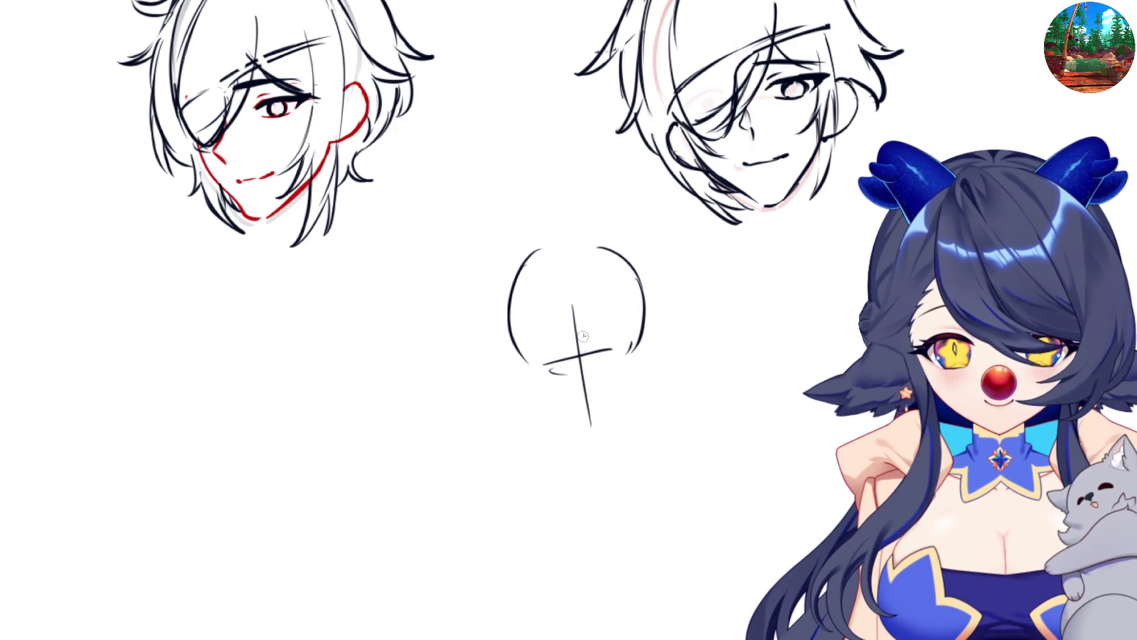
{"action": "left_click_drag", "start_coordinate": [589, 356], "coordinate": [623, 347]}
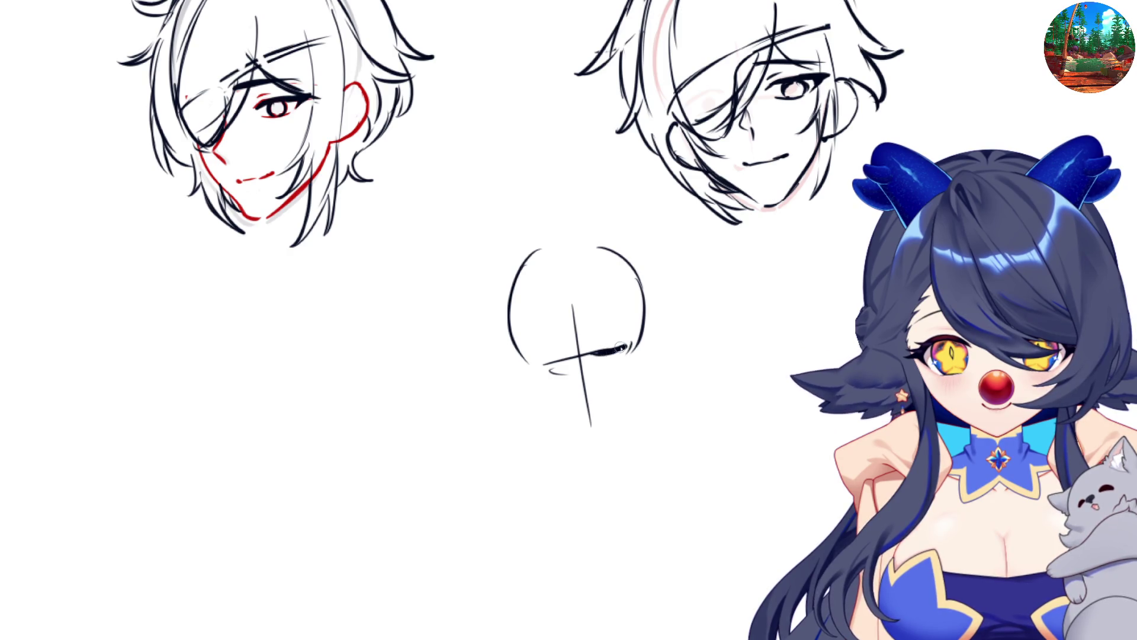
{"action": "left_click_drag", "start_coordinate": [555, 366], "coordinate": [530, 368]}
{"action": "left_click_drag", "start_coordinate": [591, 345], "coordinate": [620, 323]}
{"action": "left_click_drag", "start_coordinate": [557, 351], "coordinate": [528, 351]}
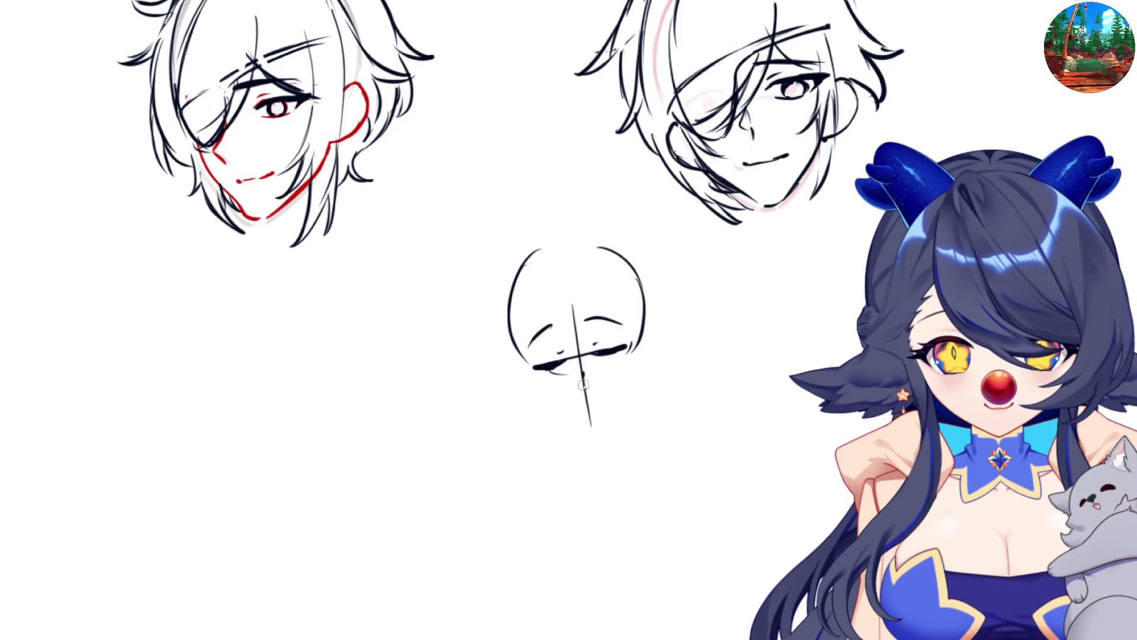
{"action": "mouse_move", "coordinate": [574, 390]}
{"action": "left_mouse_down"}
{"action": "mouse_move", "coordinate": [604, 382]}
{"action": "mouse_move", "coordinate": [559, 406]}
{"action": "mouse_move", "coordinate": [590, 418]}
{"action": "left_mouse_up"}
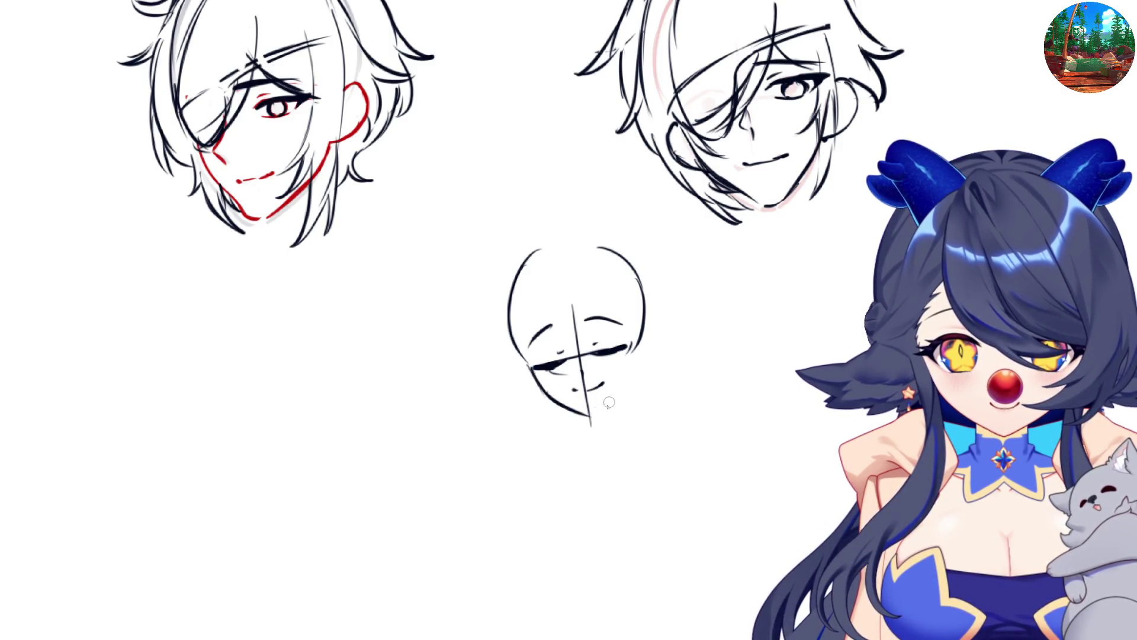
{"action": "mouse_move", "coordinate": [594, 417]}
{"action": "left_mouse_down"}
{"action": "mouse_move", "coordinate": [622, 394]}
{"action": "mouse_move", "coordinate": [641, 346]}
{"action": "mouse_move", "coordinate": [624, 388]}
{"action": "left_mouse_up"}
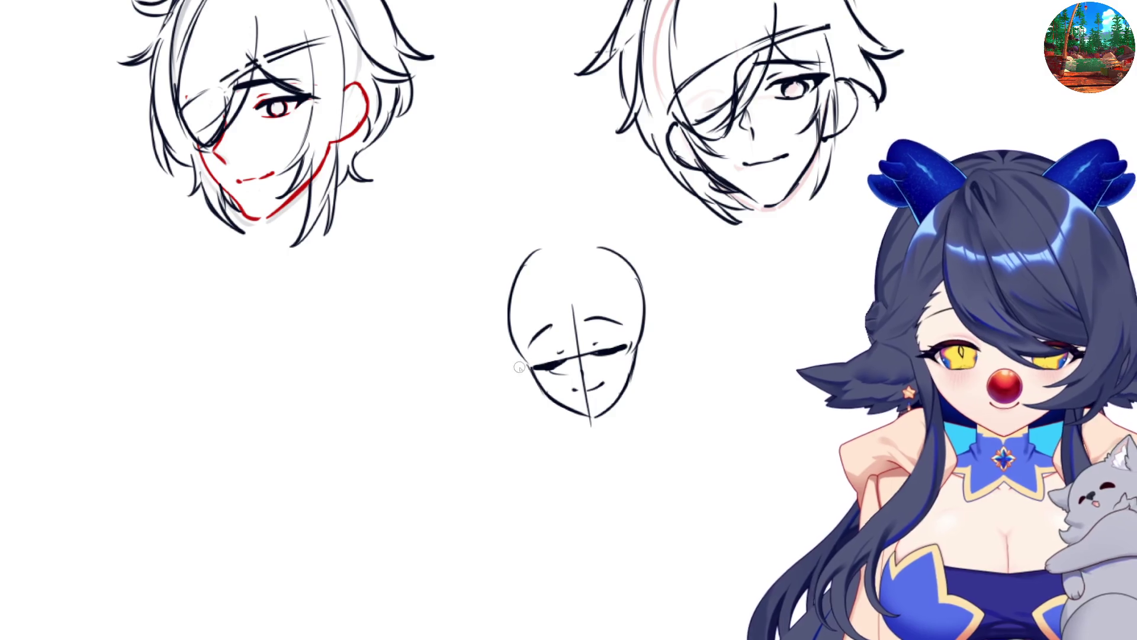
{"action": "mouse_move", "coordinate": [521, 359]}
{"action": "left_mouse_down"}
{"action": "mouse_move", "coordinate": [516, 374]}
{"action": "mouse_move", "coordinate": [533, 385]}
{"action": "left_mouse_up"}
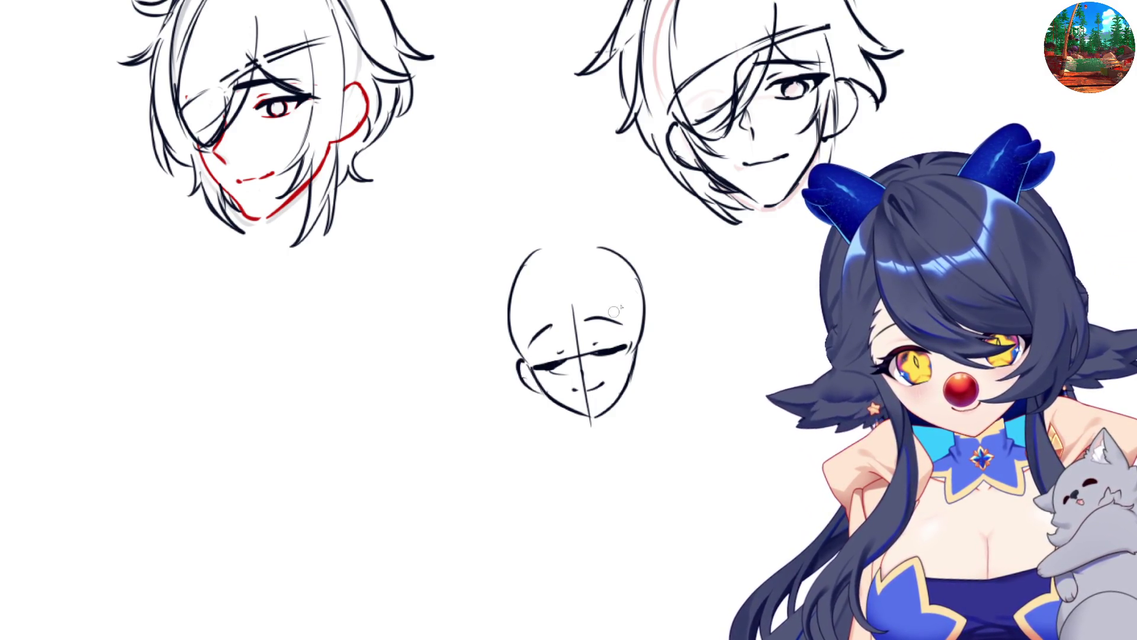
- Add the right ear and hair strands, ending in a long strand past the head's right side
{"action": "mouse_move", "coordinate": [643, 333]}
{"action": "left_mouse_down"}
{"action": "mouse_move", "coordinate": [653, 346]}
{"action": "mouse_move", "coordinate": [631, 376]}
{"action": "left_mouse_up"}
{"action": "mouse_move", "coordinate": [548, 246]}
{"action": "left_mouse_down"}
{"action": "mouse_move", "coordinate": [537, 326]}
{"action": "mouse_move", "coordinate": [558, 342]}
{"action": "left_mouse_up"}
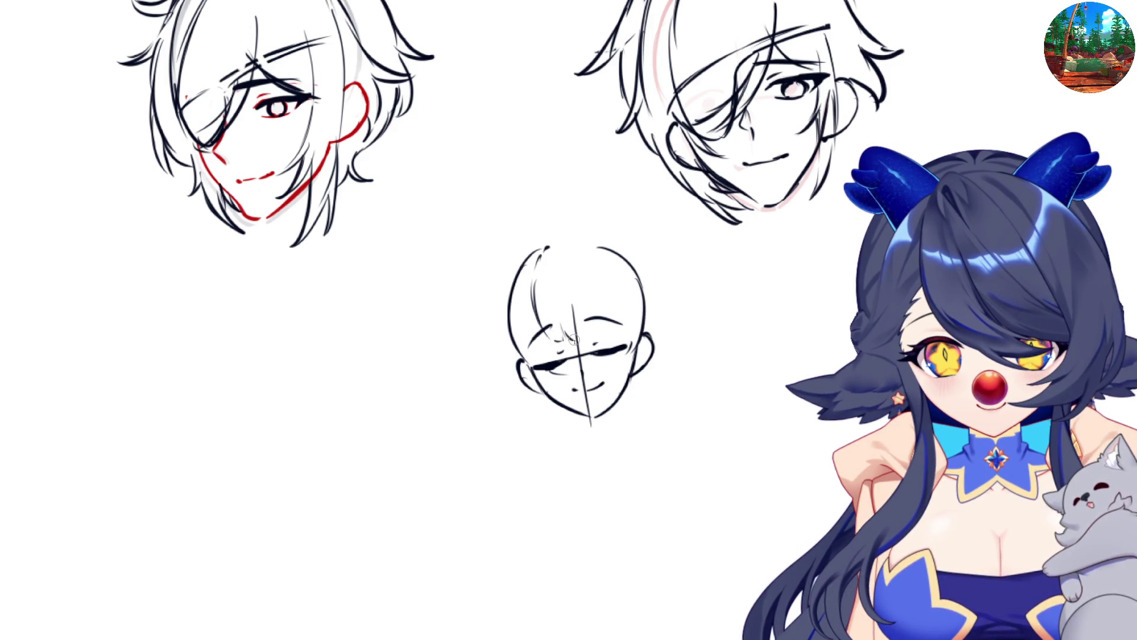
{"action": "left_click_drag", "start_coordinate": [579, 246], "coordinate": [621, 379]}
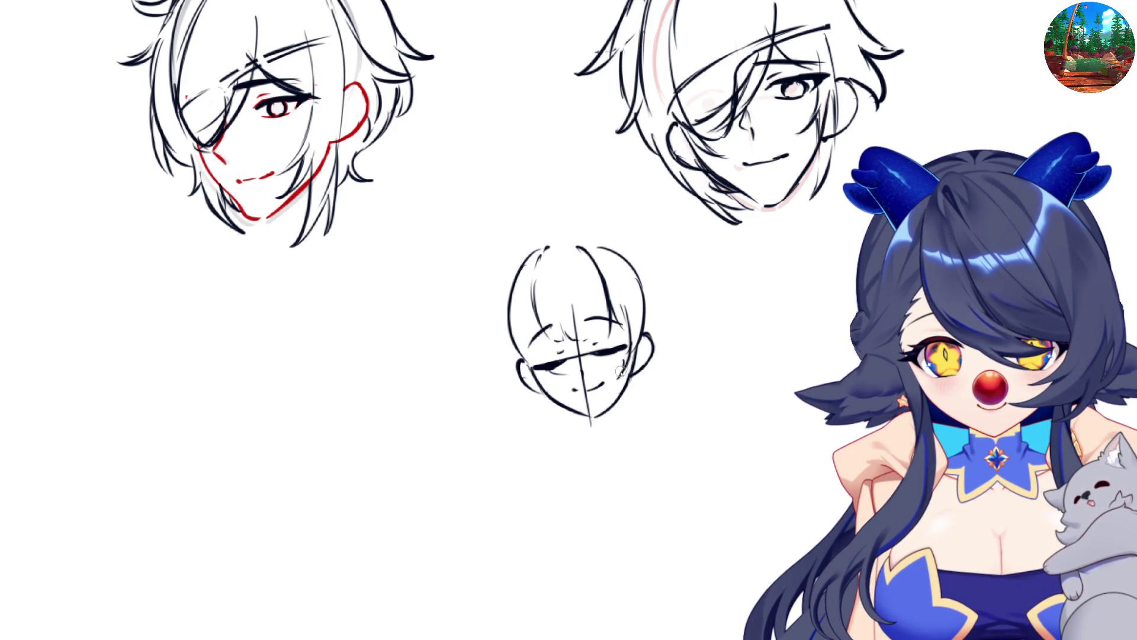
{"action": "mouse_move", "coordinate": [581, 235]}
{"action": "left_mouse_down"}
{"action": "mouse_move", "coordinate": [634, 266]}
{"action": "mouse_move", "coordinate": [646, 290]}
{"action": "mouse_move", "coordinate": [652, 325]}
{"action": "mouse_move", "coordinate": [622, 422]}
{"action": "left_mouse_up"}
{"action": "key", "text": "ctrl+z"}
{"action": "left_click_drag", "start_coordinate": [626, 359], "coordinate": [631, 439]}
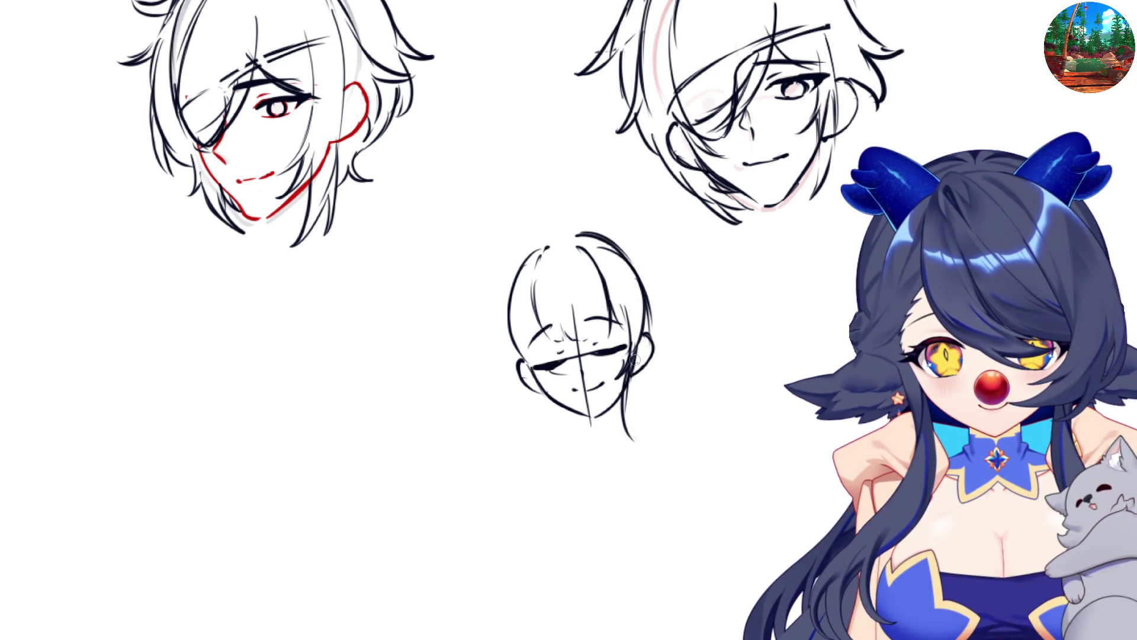
{"action": "left_click_drag", "start_coordinate": [625, 388], "coordinate": [639, 451]}
{"action": "left_click_drag", "start_coordinate": [619, 412], "coordinate": [653, 453]}
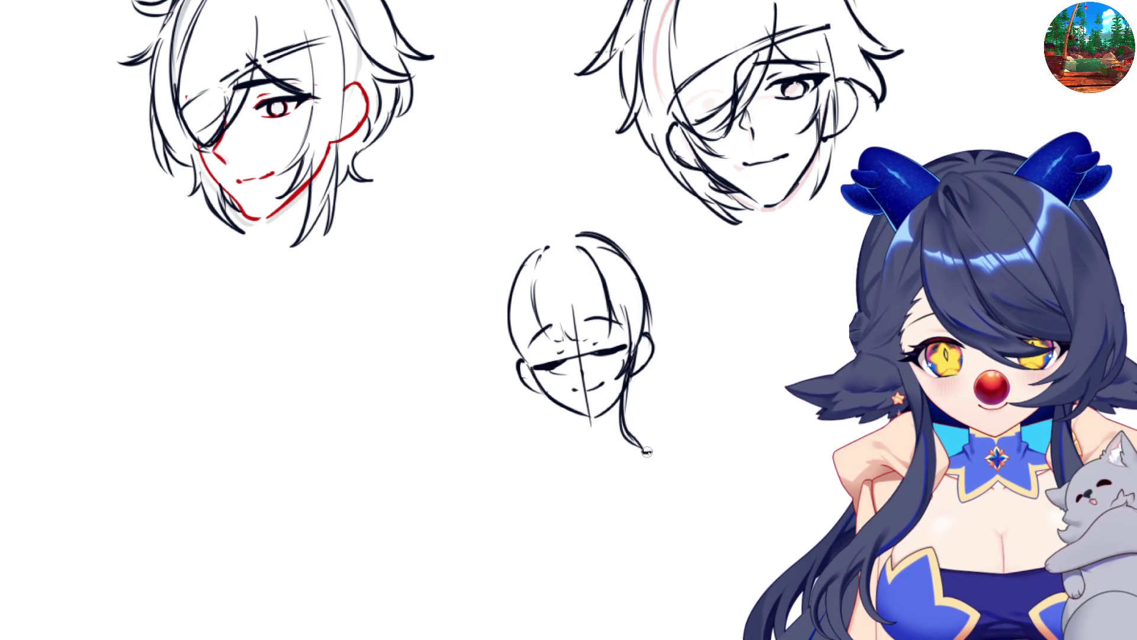
{"action": "mouse_move", "coordinate": [643, 305]}
{"action": "left_mouse_down"}
{"action": "mouse_move", "coordinate": [677, 419]}
{"action": "mouse_move", "coordinate": [628, 477]}
{"action": "mouse_move", "coordinate": [667, 491]}
{"action": "left_mouse_up"}
- Thicken the ponytail tip and extend the left hair line, toggling the mirrored view to check
{"action": "mouse_move", "coordinate": [663, 450]}
{"action": "left_mouse_down"}
{"action": "mouse_move", "coordinate": [666, 495]}
{"action": "mouse_move", "coordinate": [662, 482]}
{"action": "left_mouse_up"}
{"action": "key", "text": "m"}
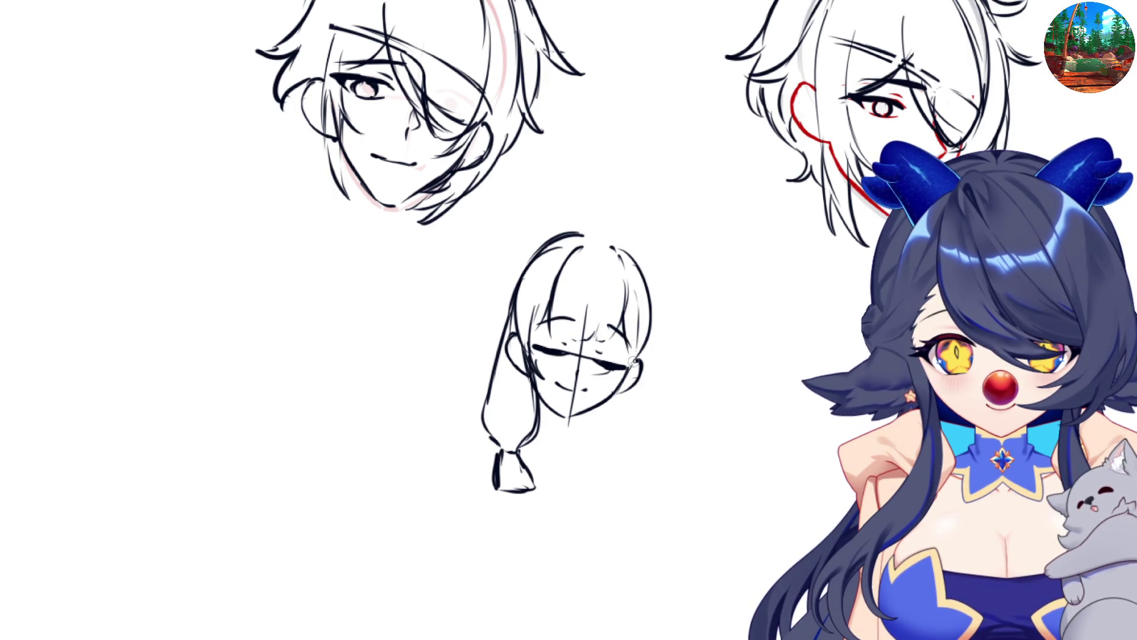
{"action": "key", "text": "m"}
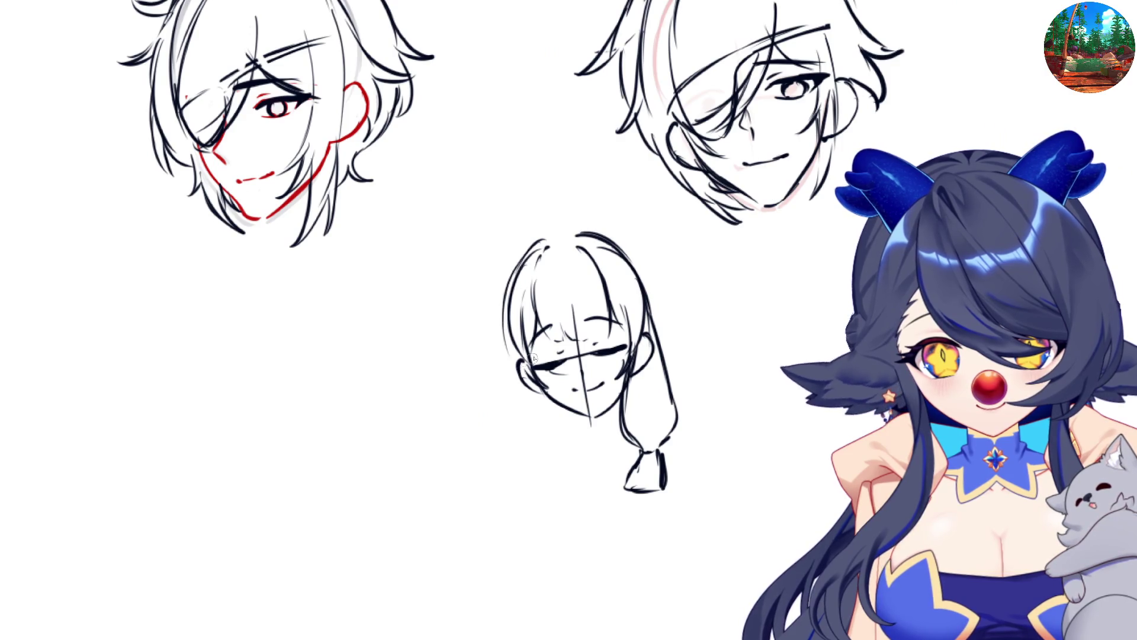
{"action": "key", "text": "m"}
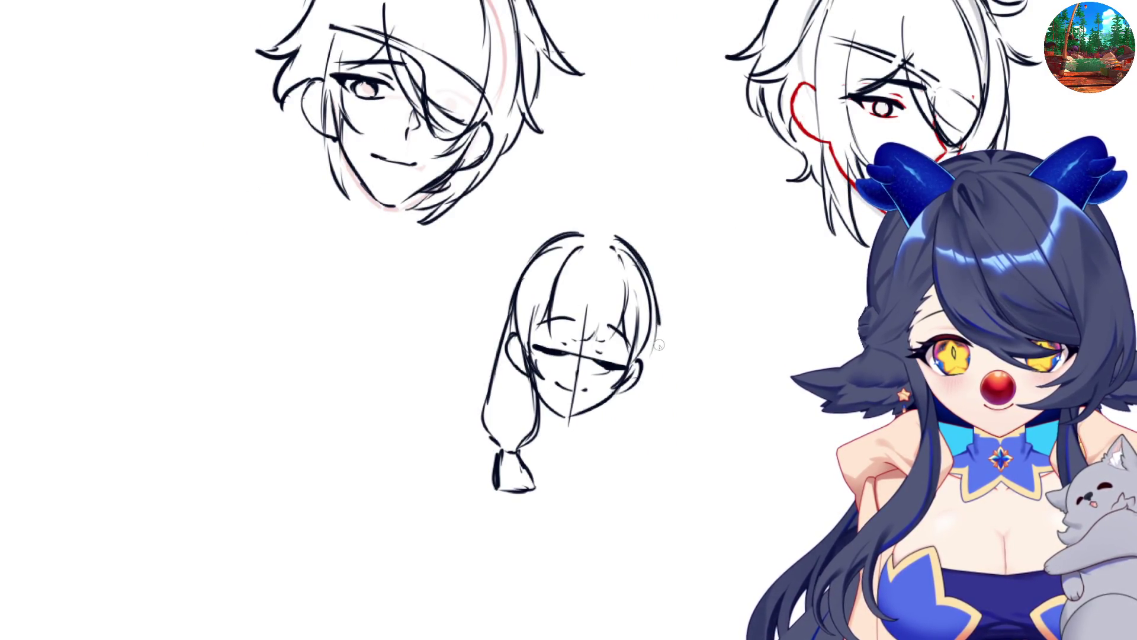
{"action": "key", "text": "m"}
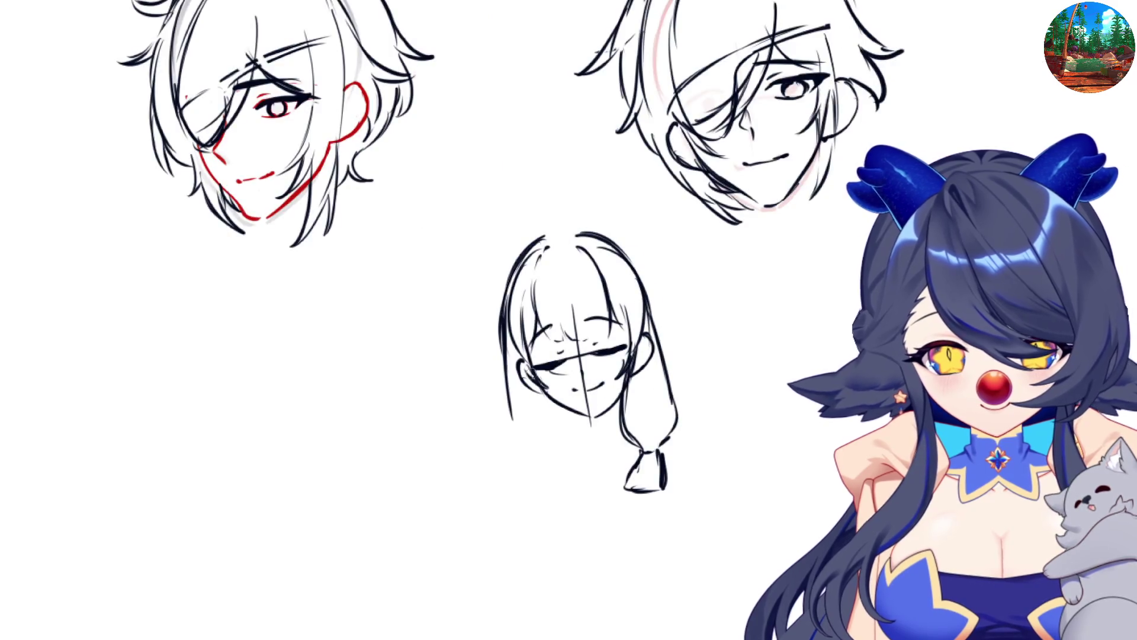
{"action": "mouse_move", "coordinate": [507, 379]}
{"action": "left_mouse_down"}
{"action": "mouse_move", "coordinate": [524, 454]}
{"action": "mouse_move", "coordinate": [516, 487]}
{"action": "mouse_move", "coordinate": [552, 479]}
{"action": "mouse_move", "coordinate": [542, 464]}
{"action": "mouse_move", "coordinate": [533, 490]}
{"action": "mouse_move", "coordinate": [556, 452]}
{"action": "mouse_move", "coordinate": [562, 402]}
{"action": "mouse_move", "coordinate": [542, 465]}
{"action": "mouse_move", "coordinate": [550, 481]}
{"action": "mouse_move", "coordinate": [531, 462]}
{"action": "left_mouse_up"}
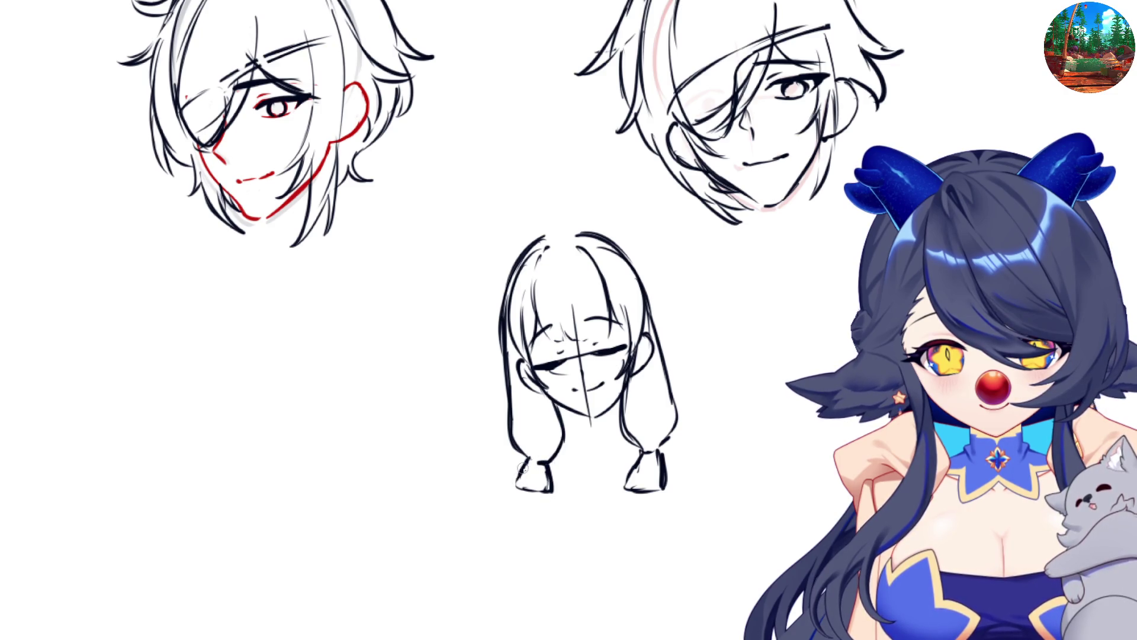
{"action": "key", "text": "h"}
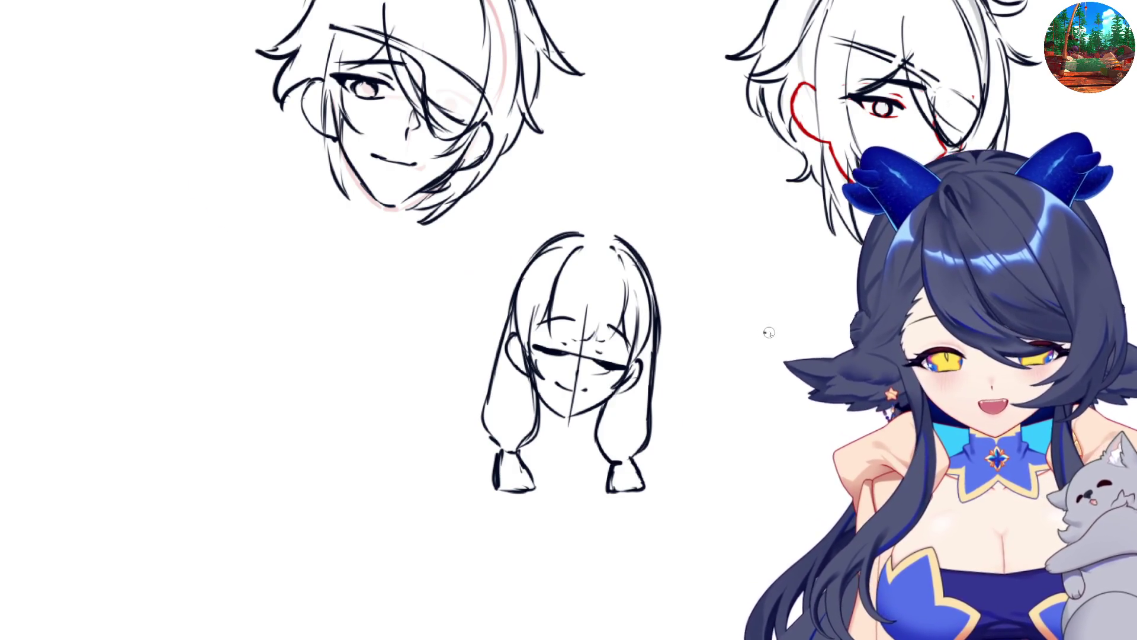
- Lengthen the centre head's side hair strands, arc over its top, and mark the right head's mouth corner
{"action": "key", "text": "m"}
{"action": "left_click_drag", "start_coordinate": [490, 318], "coordinate": [463, 355]}
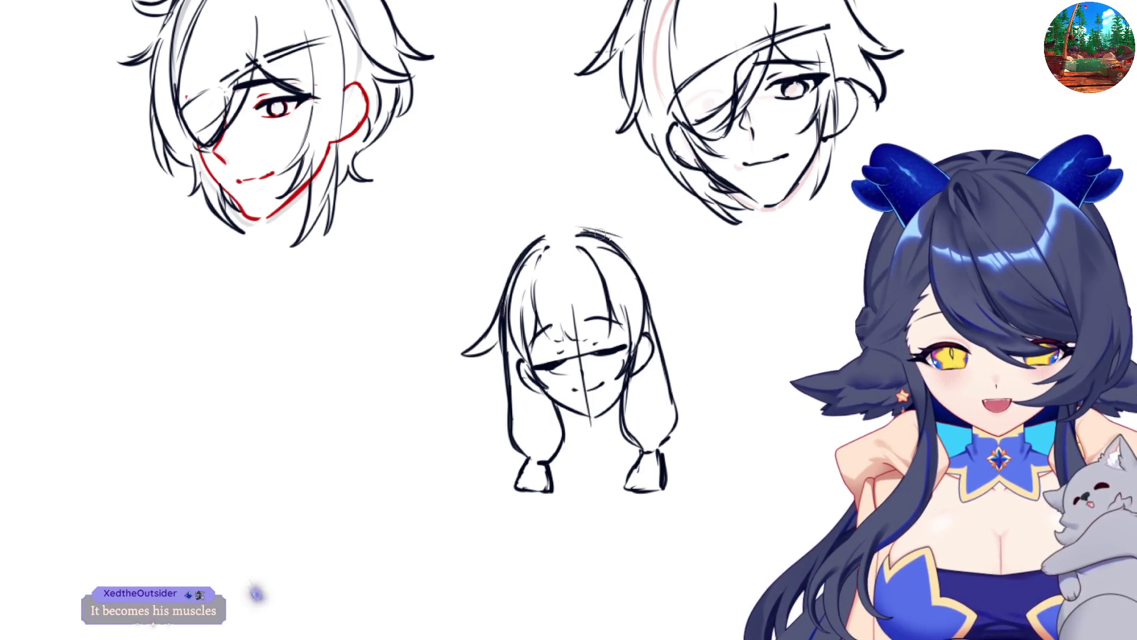
{"action": "left_click_drag", "start_coordinate": [592, 231], "coordinate": [690, 331]}
{"action": "left_click_drag", "start_coordinate": [652, 290], "coordinate": [702, 337]}
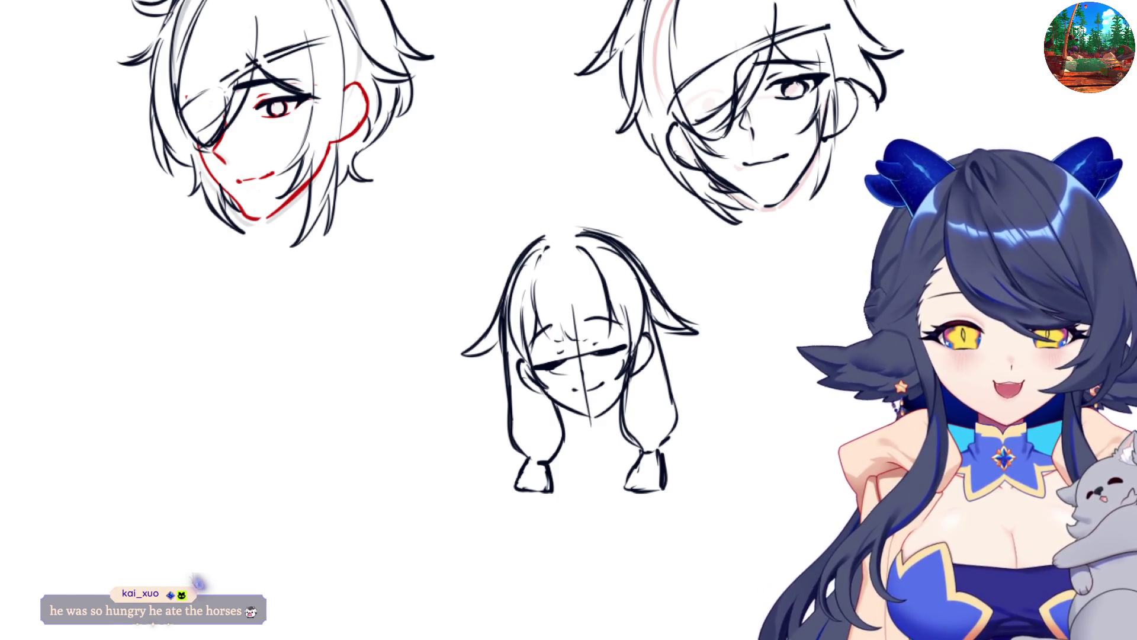
{"action": "mouse_move", "coordinate": [553, 225]}
{"action": "left_mouse_down"}
{"action": "mouse_move", "coordinate": [628, 228]}
{"action": "mouse_move", "coordinate": [681, 317]}
{"action": "mouse_move", "coordinate": [712, 419]}
{"action": "left_mouse_up"}
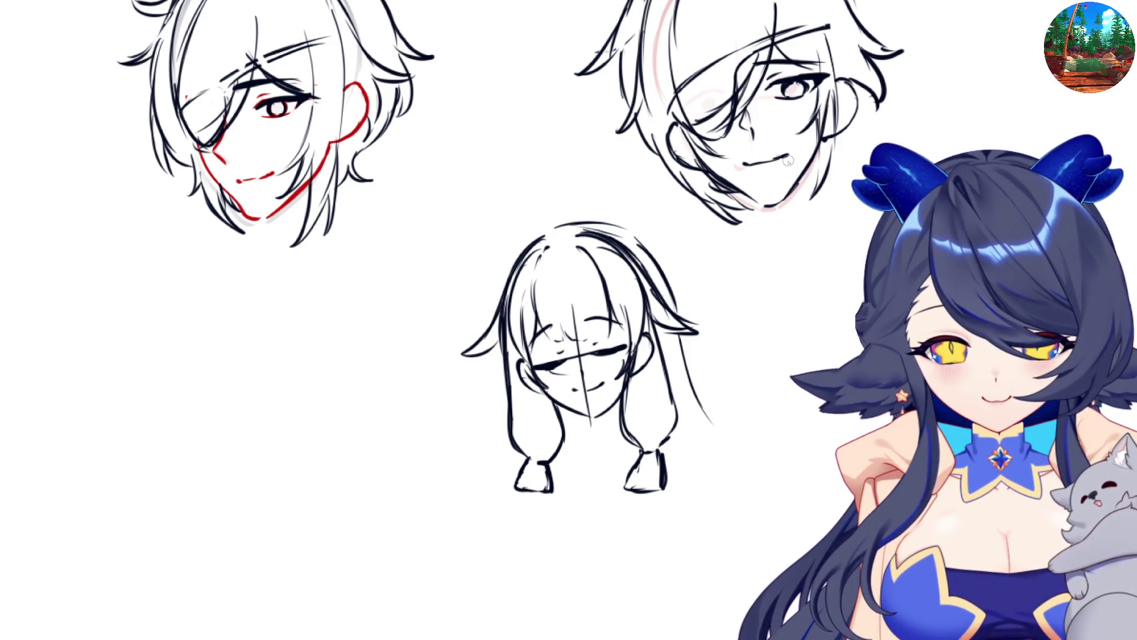
{"action": "left_click_drag", "start_coordinate": [785, 164], "coordinate": [801, 154]}
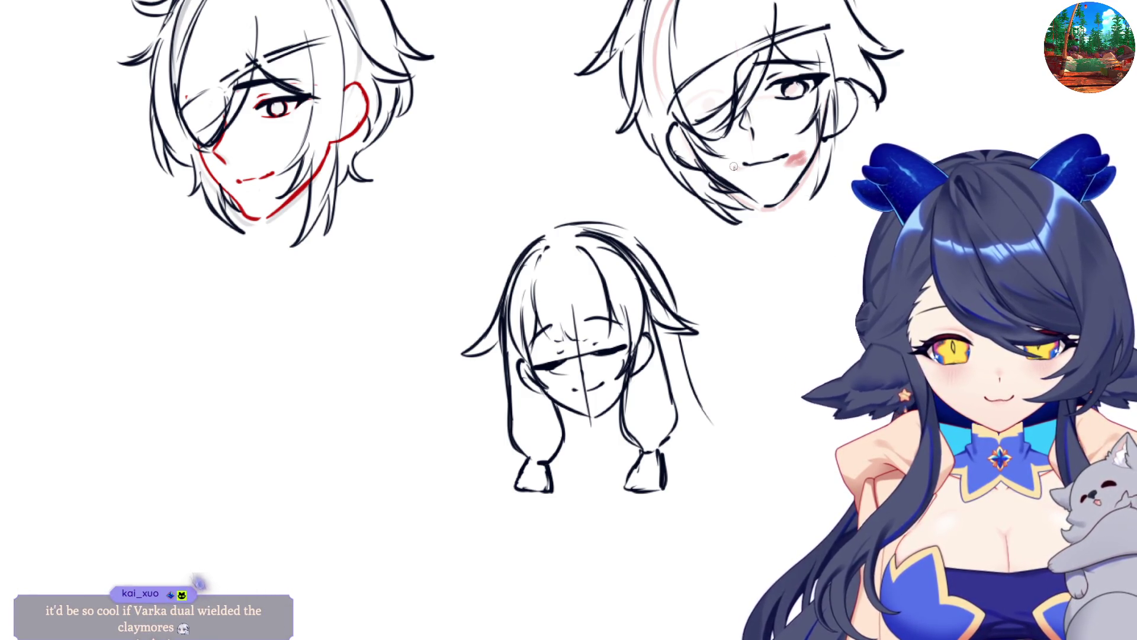
- Paint soft pink blush on the top-right face's cheek and add dark strokes along its right side
{"action": "left_click_drag", "start_coordinate": [726, 161], "coordinate": [733, 171]}
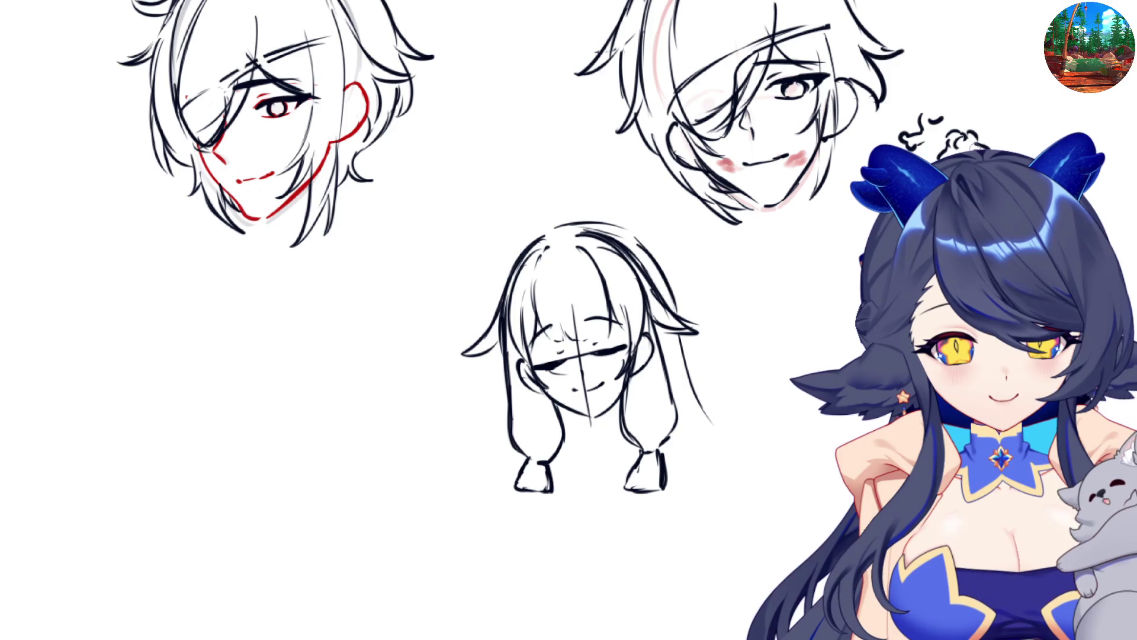
{"action": "mouse_move", "coordinate": [821, 132]}
{"action": "left_mouse_down"}
{"action": "mouse_move", "coordinate": [805, 141]}
{"action": "mouse_move", "coordinate": [820, 137]}
{"action": "left_mouse_up"}
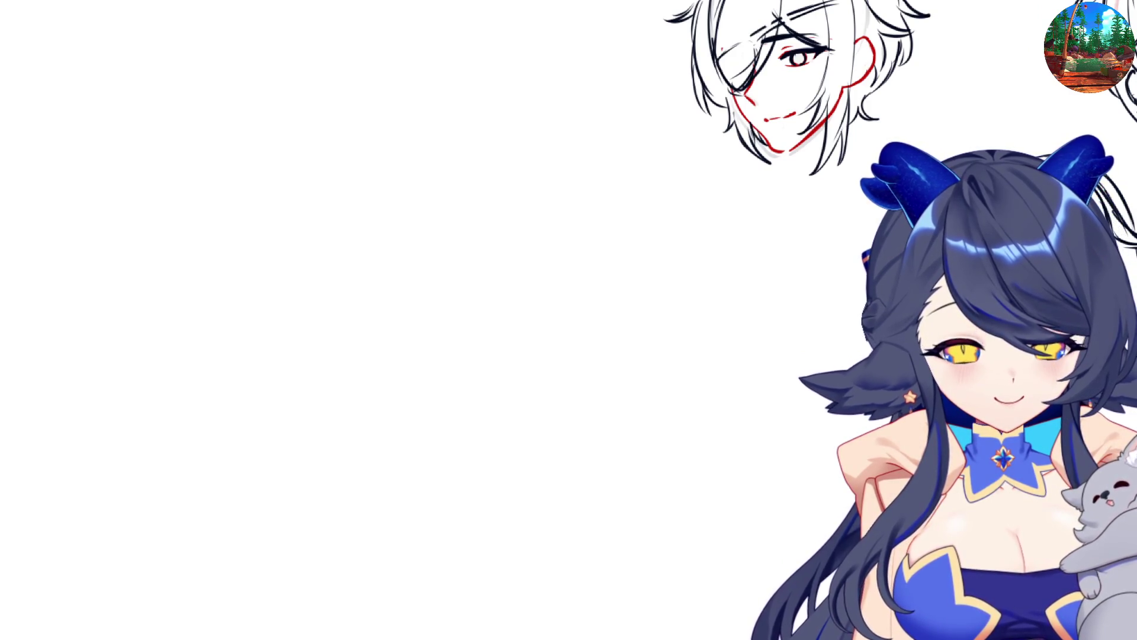
- Draw a first curved head outline on the empty canvas
{"action": "mouse_move", "coordinate": [705, 270]}
{"action": "left_mouse_down"}
{"action": "mouse_move", "coordinate": [685, 337]}
{"action": "mouse_move", "coordinate": [724, 421]}
{"action": "left_mouse_up"}
- Close off the first head shape and draw a second rounded head touching it on the left
{"action": "mouse_move", "coordinate": [692, 373]}
{"action": "left_mouse_down"}
{"action": "mouse_move", "coordinate": [747, 453]}
{"action": "mouse_move", "coordinate": [787, 415]}
{"action": "left_mouse_up"}
{"action": "mouse_move", "coordinate": [715, 260]}
{"action": "left_mouse_down"}
{"action": "mouse_move", "coordinate": [753, 254]}
{"action": "mouse_move", "coordinate": [790, 267]}
{"action": "mouse_move", "coordinate": [817, 320]}
{"action": "left_mouse_up"}
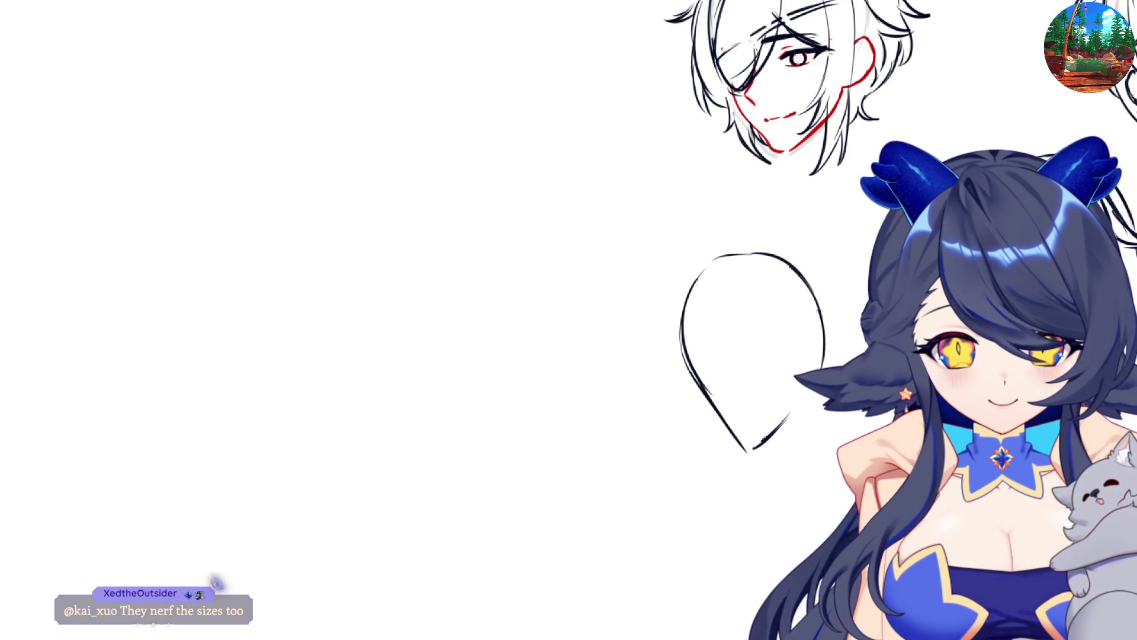
{"action": "mouse_move", "coordinate": [662, 305]}
{"action": "left_mouse_down"}
{"action": "mouse_move", "coordinate": [684, 357]}
{"action": "mouse_move", "coordinate": [674, 457]}
{"action": "left_mouse_up"}
{"action": "key", "text": "ctrl+z"}
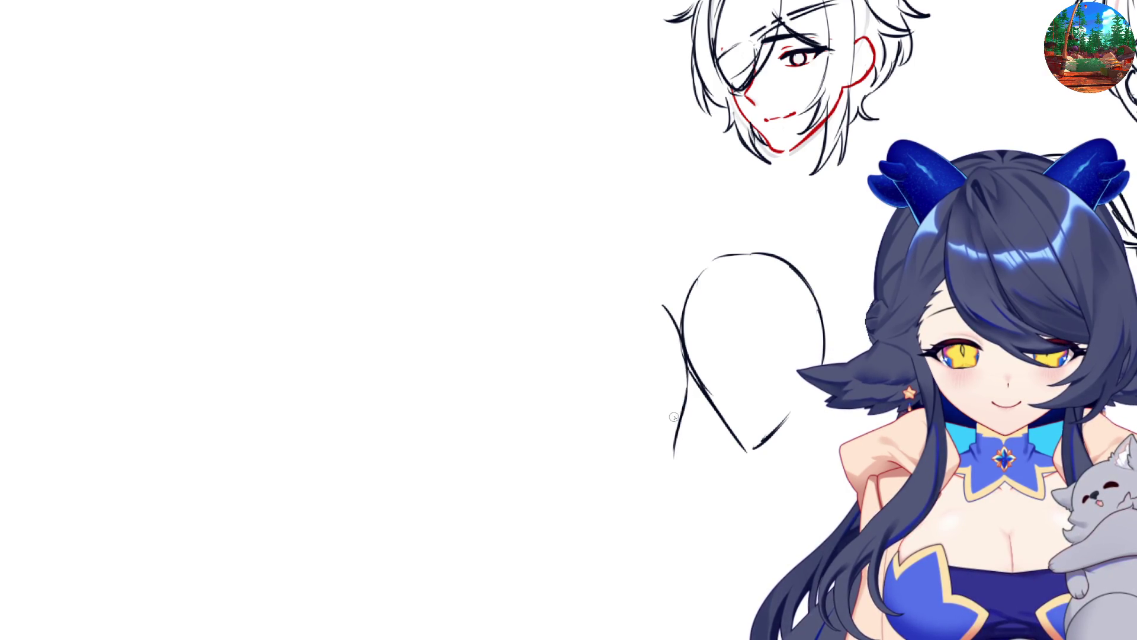
{"action": "key", "text": "ctrl+z"}
{"action": "key", "text": "ctrl+z"}
{"action": "key", "text": "ctrl+z"}
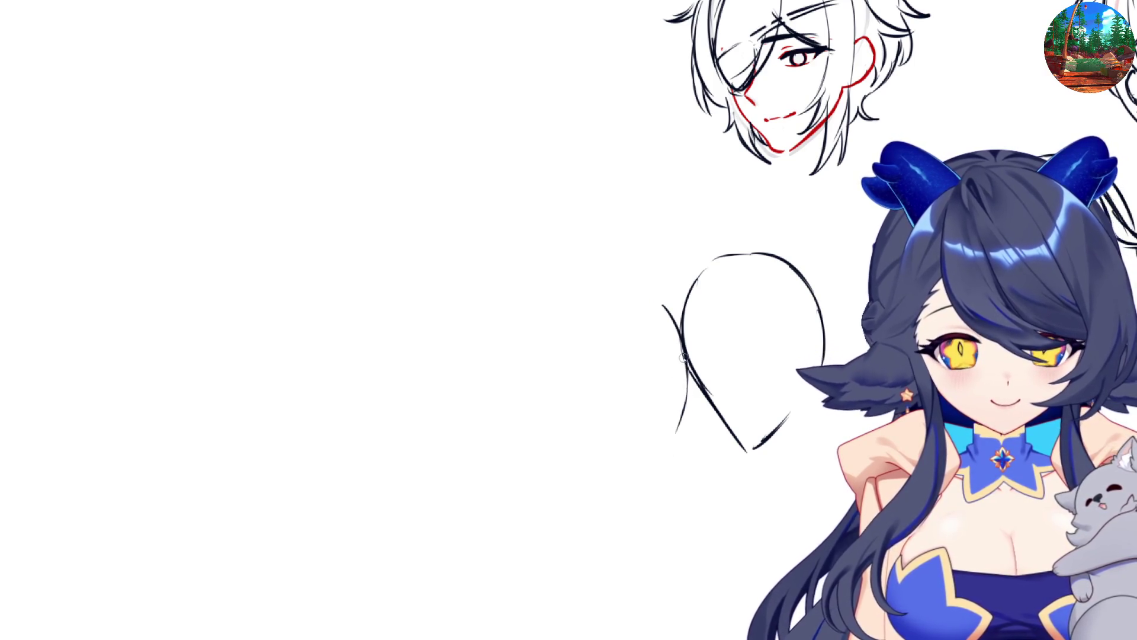
{"action": "mouse_move", "coordinate": [610, 299]}
{"action": "left_mouse_down"}
{"action": "mouse_move", "coordinate": [572, 399]}
{"action": "mouse_move", "coordinate": [597, 444]}
{"action": "mouse_move", "coordinate": [646, 308]}
{"action": "mouse_move", "coordinate": [675, 342]}
{"action": "mouse_move", "coordinate": [702, 437]}
{"action": "left_mouse_up"}
- Sketch a rough hand beneath the left head, checking it in the mirrored view
{"action": "left_click_drag", "start_coordinate": [622, 453], "coordinate": [684, 453]}
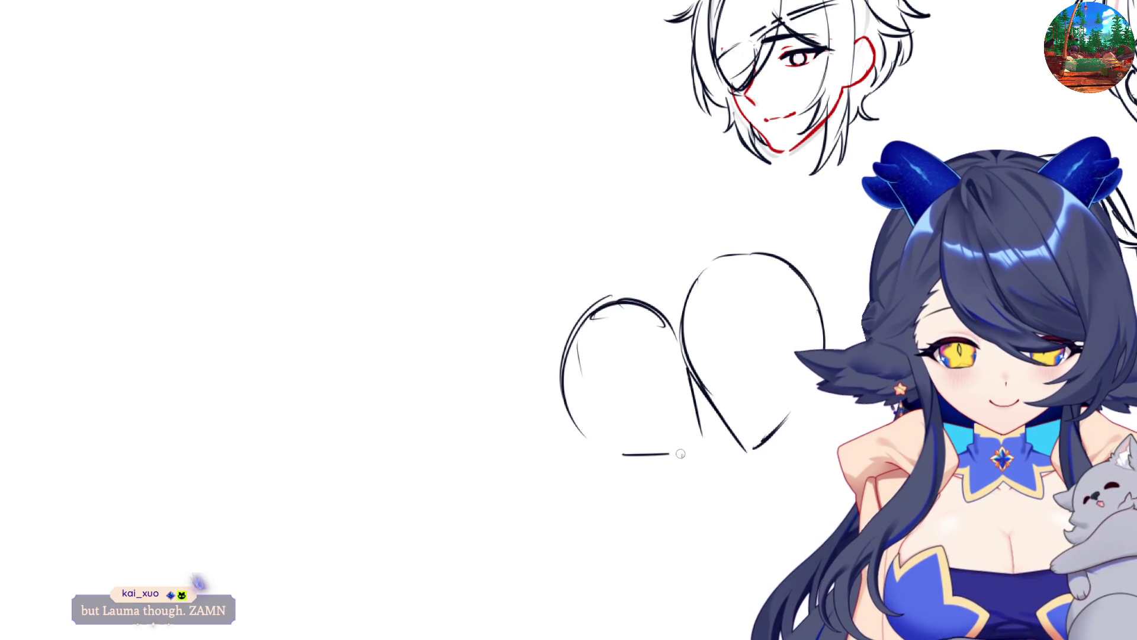
{"action": "key", "text": "m"}
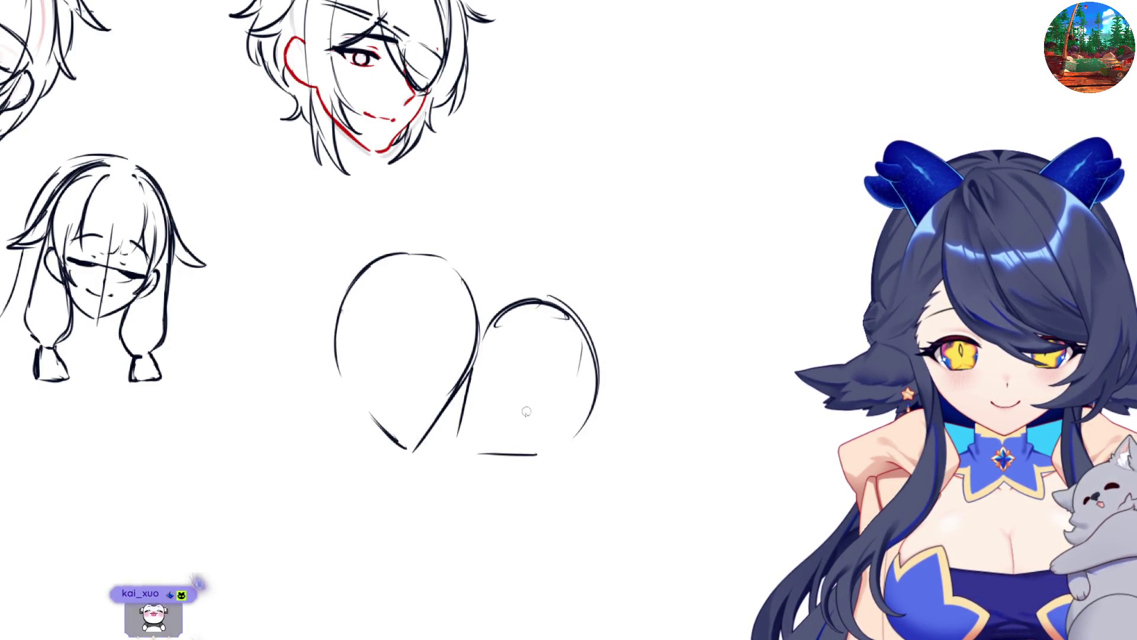
{"action": "mouse_move", "coordinate": [506, 438]}
{"action": "left_mouse_down"}
{"action": "mouse_move", "coordinate": [553, 400]}
{"action": "mouse_move", "coordinate": [540, 432]}
{"action": "mouse_move", "coordinate": [577, 445]}
{"action": "left_mouse_up"}
{"action": "key", "text": "h"}
{"action": "left_click_drag", "start_coordinate": [655, 441], "coordinate": [651, 472]}
{"action": "mouse_move", "coordinate": [611, 433]}
{"action": "left_mouse_down"}
{"action": "mouse_move", "coordinate": [589, 466]}
{"action": "mouse_move", "coordinate": [607, 487]}
{"action": "mouse_move", "coordinate": [651, 476]}
{"action": "left_mouse_up"}
{"action": "key", "text": "ctrl+z"}
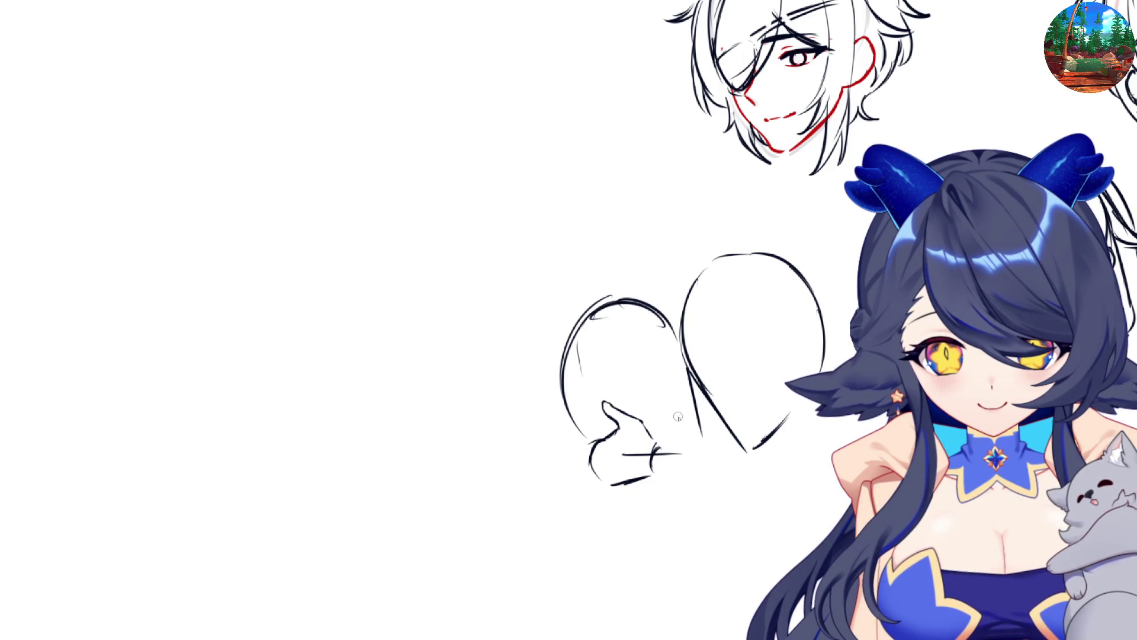
- Sketch the knuckle and forearm strokes below the hand, plus a faint stroke where the heads meet
{"action": "mouse_move", "coordinate": [663, 449]}
{"action": "left_mouse_down"}
{"action": "mouse_move", "coordinate": [681, 456]}
{"action": "mouse_move", "coordinate": [649, 482]}
{"action": "mouse_move", "coordinate": [694, 536]}
{"action": "left_mouse_up"}
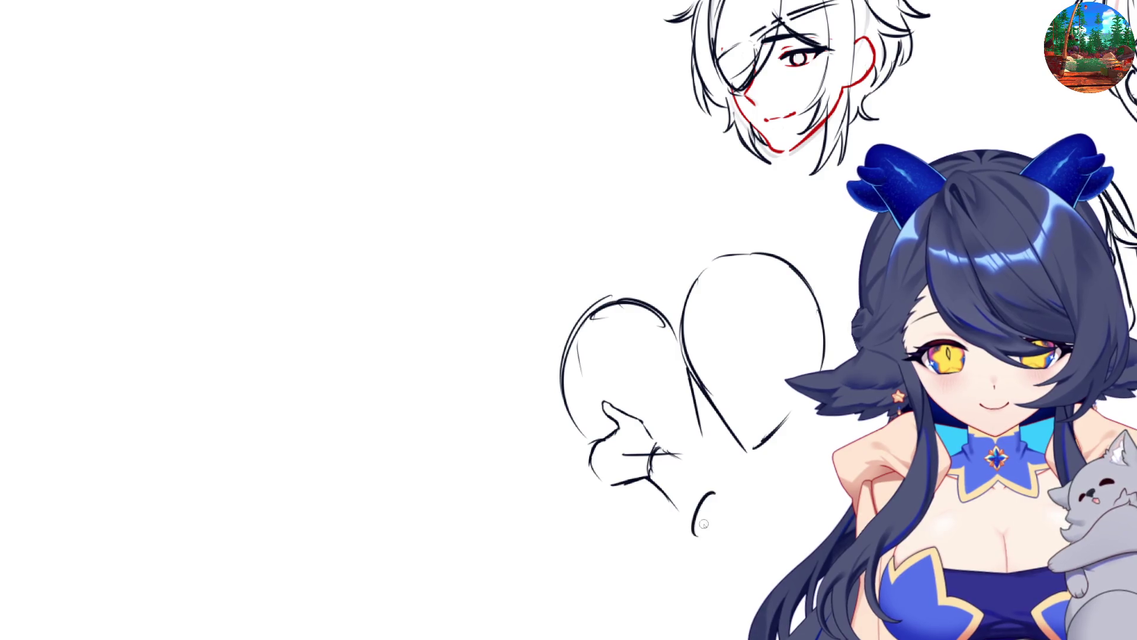
{"action": "left_click_drag", "start_coordinate": [654, 440], "coordinate": [718, 492]}
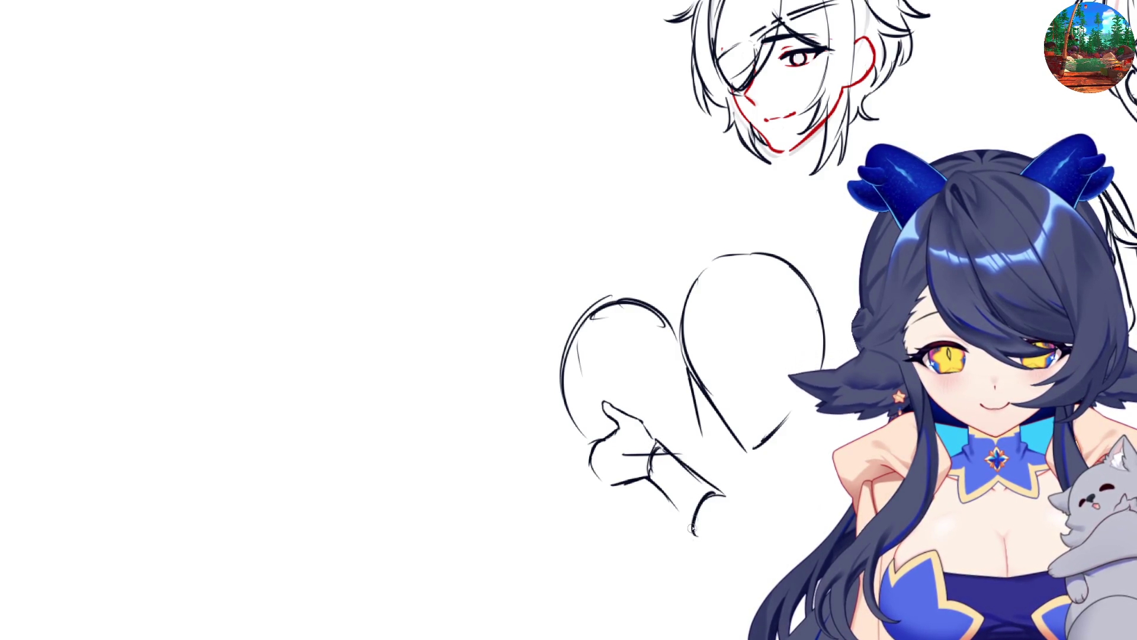
{"action": "key", "text": "h"}
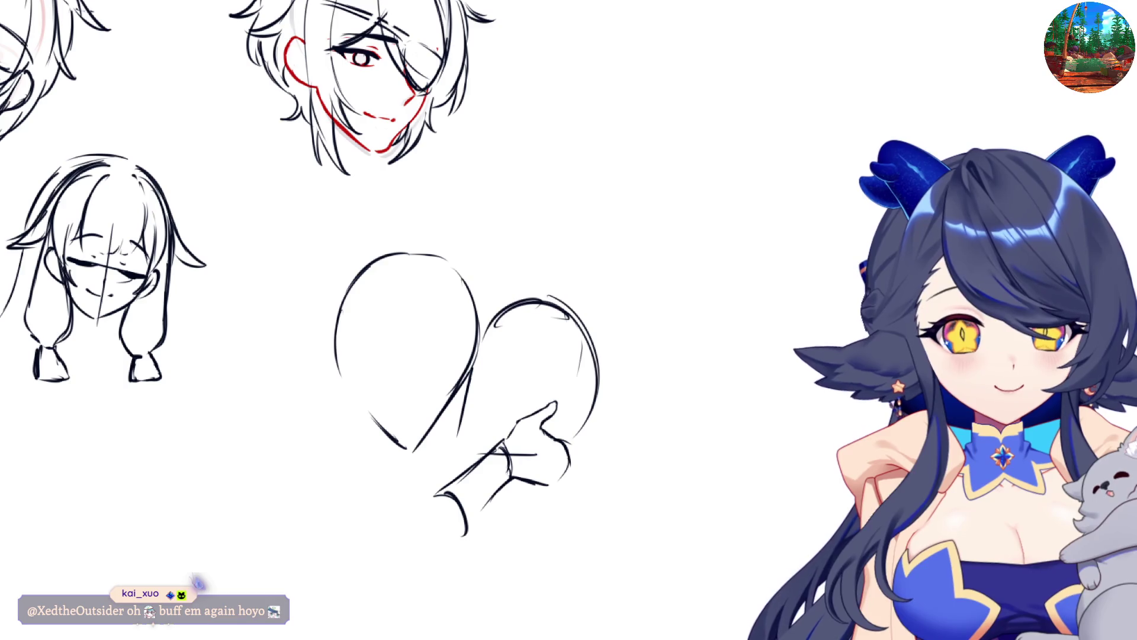
{"action": "key", "text": "h"}
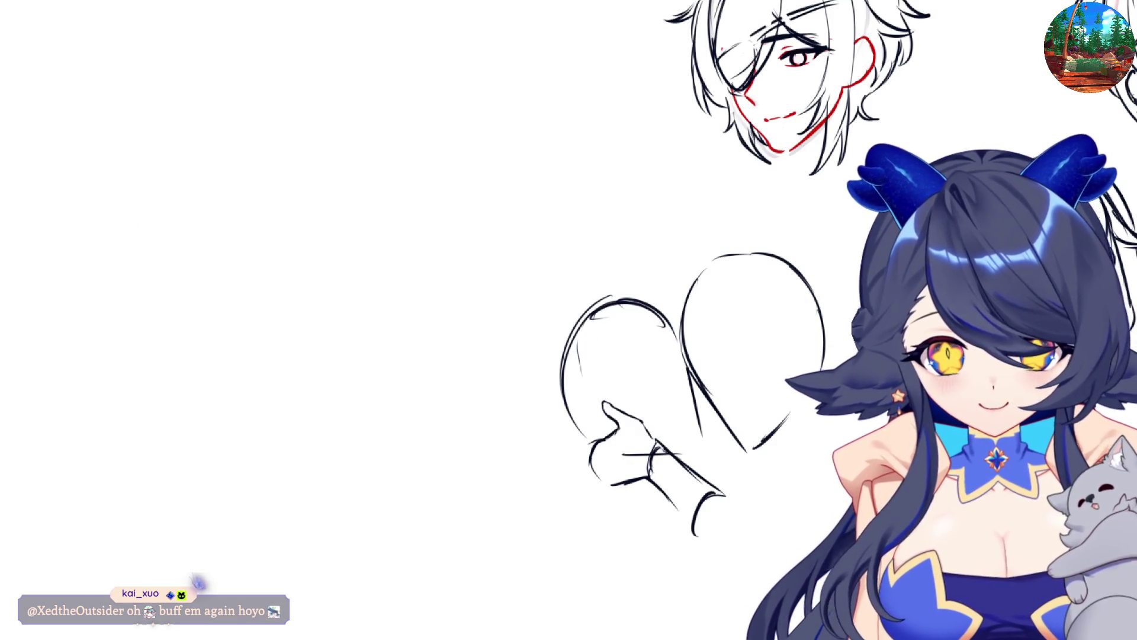
{"action": "mouse_move", "coordinate": [676, 378]}
{"action": "left_mouse_down"}
{"action": "mouse_move", "coordinate": [681, 369]}
{"action": "mouse_move", "coordinate": [701, 393]}
{"action": "left_mouse_up"}
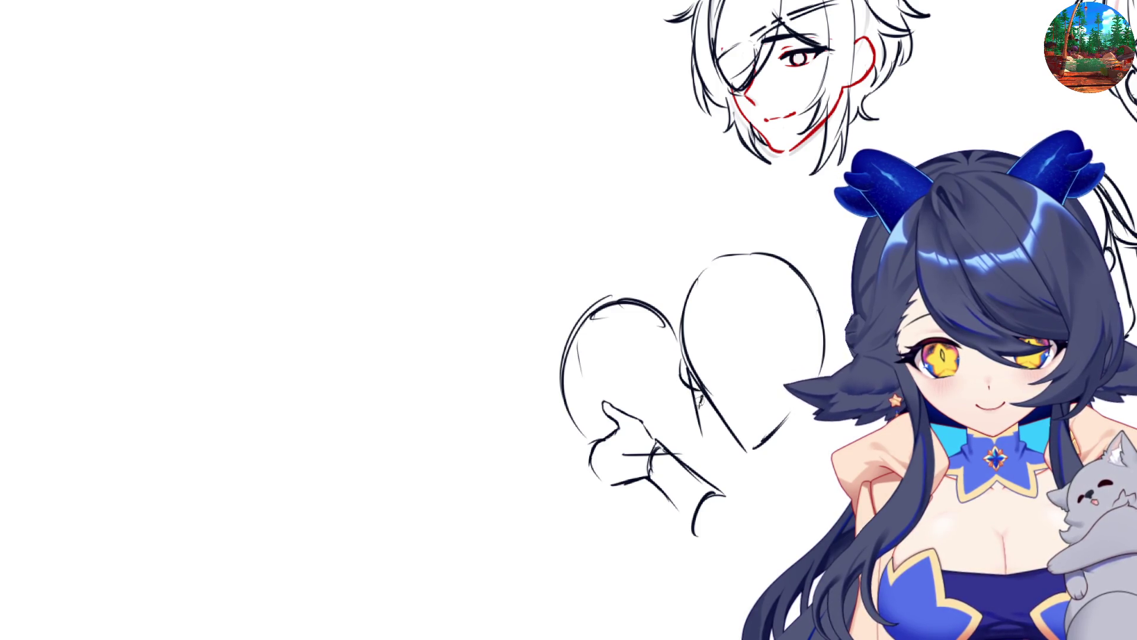
{"action": "key", "text": "m"}
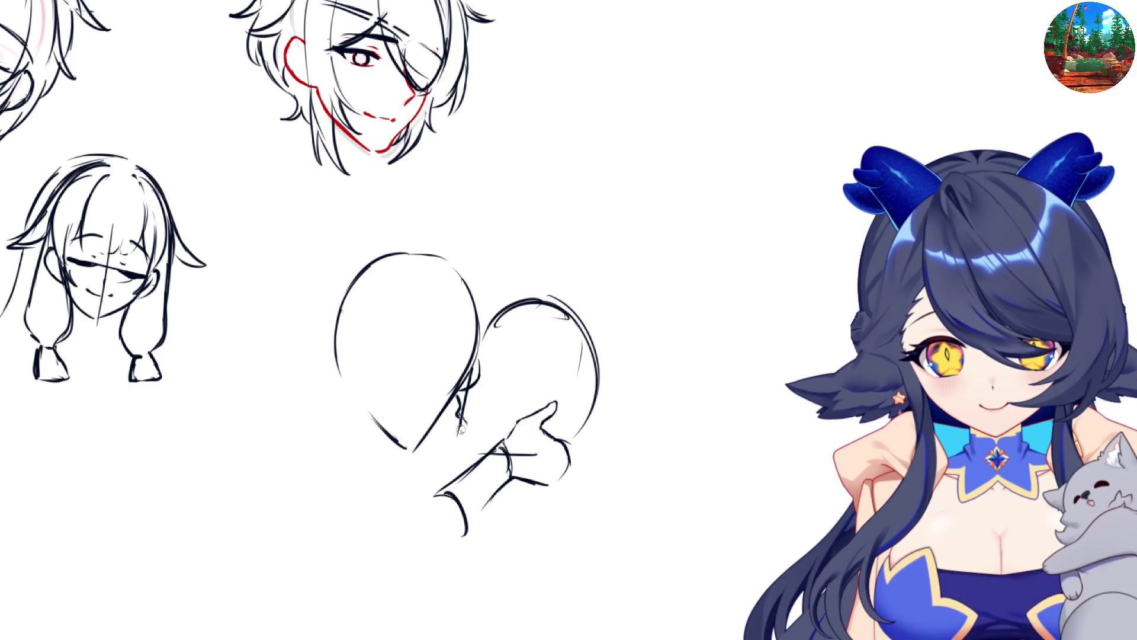
- Sketch the profile edge along the smaller head and place its eye
{"action": "key", "text": "m"}
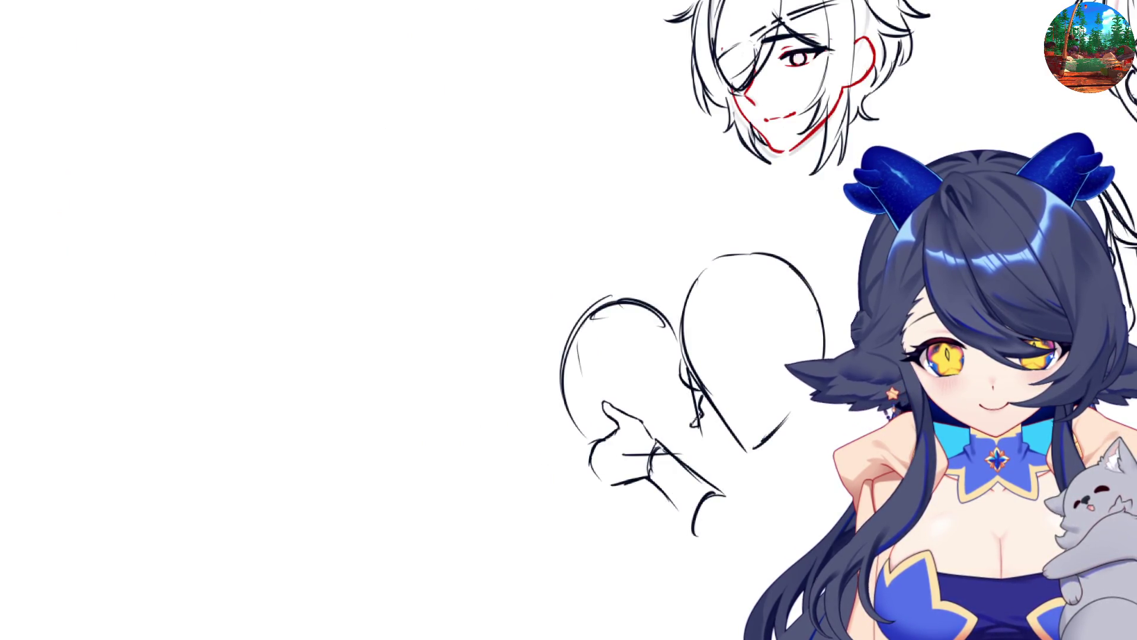
{"action": "left_click_drag", "start_coordinate": [704, 427], "coordinate": [706, 450]}
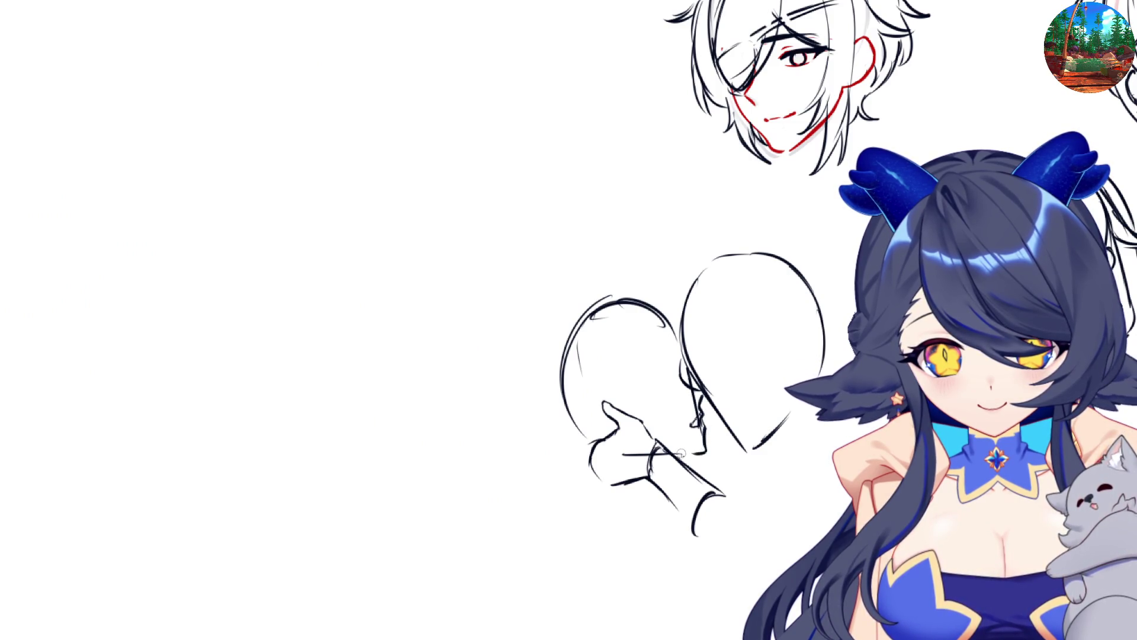
{"action": "key", "text": "m"}
{"action": "left_click_drag", "start_coordinate": [498, 375], "coordinate": [516, 386]}
{"action": "key", "text": "m"}
{"action": "mouse_move", "coordinate": [656, 385]}
{"action": "left_mouse_down"}
{"action": "mouse_move", "coordinate": [662, 377]}
{"action": "mouse_move", "coordinate": [640, 386]}
{"action": "mouse_move", "coordinate": [660, 374]}
{"action": "mouse_move", "coordinate": [657, 384]}
{"action": "left_mouse_up"}
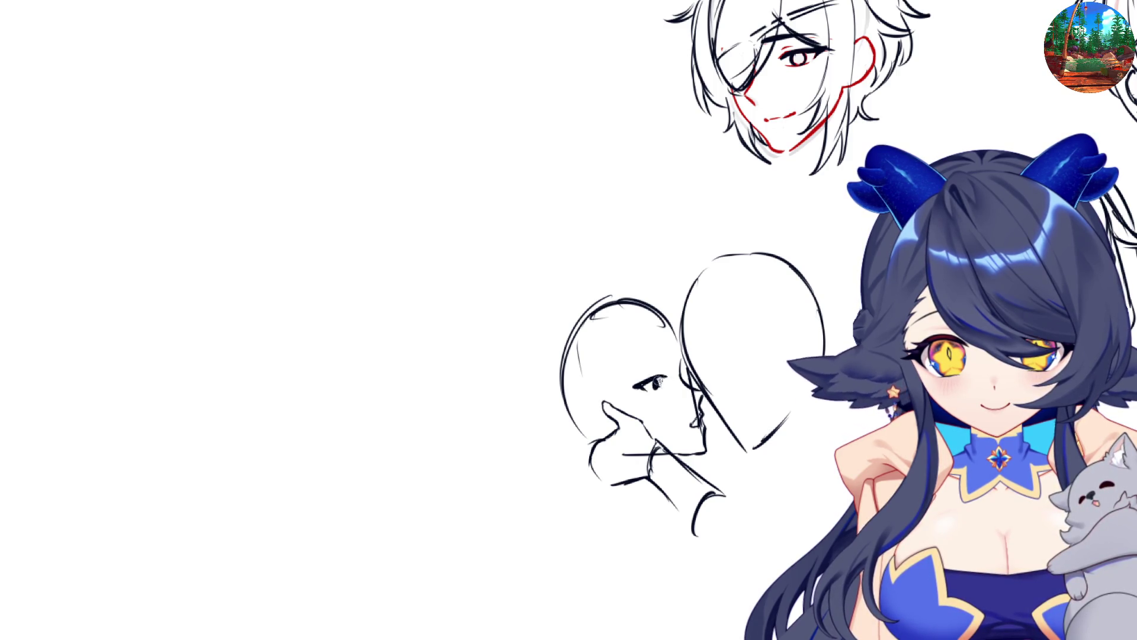
- Darken the profile's eye and pupil, undoing the overly bold strokes
{"action": "key", "text": "m"}
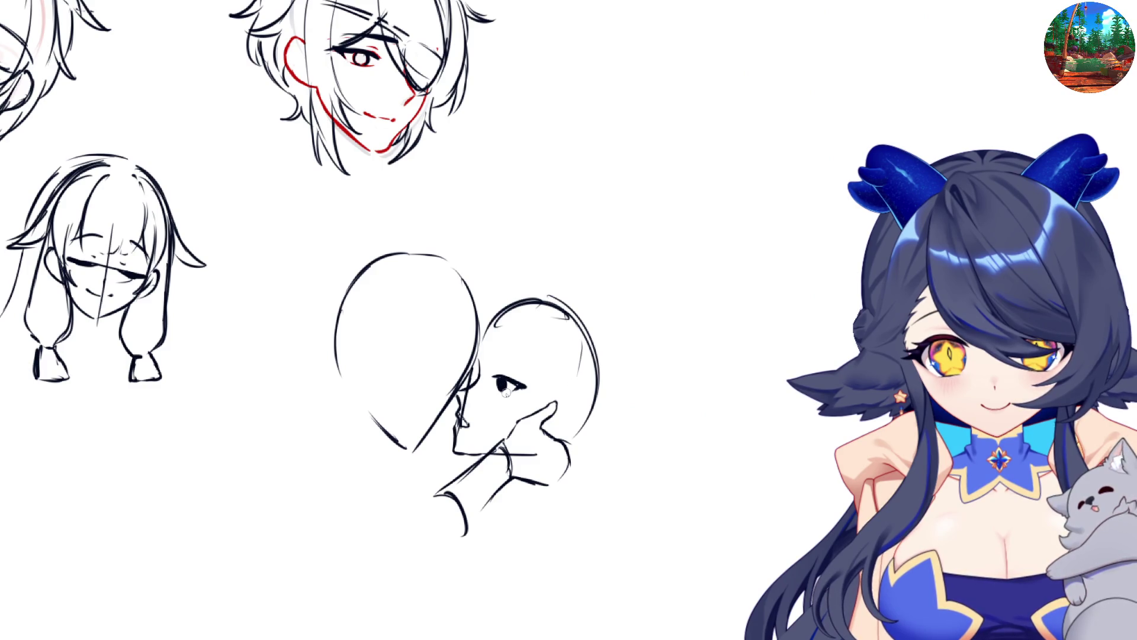
{"action": "key", "text": "m"}
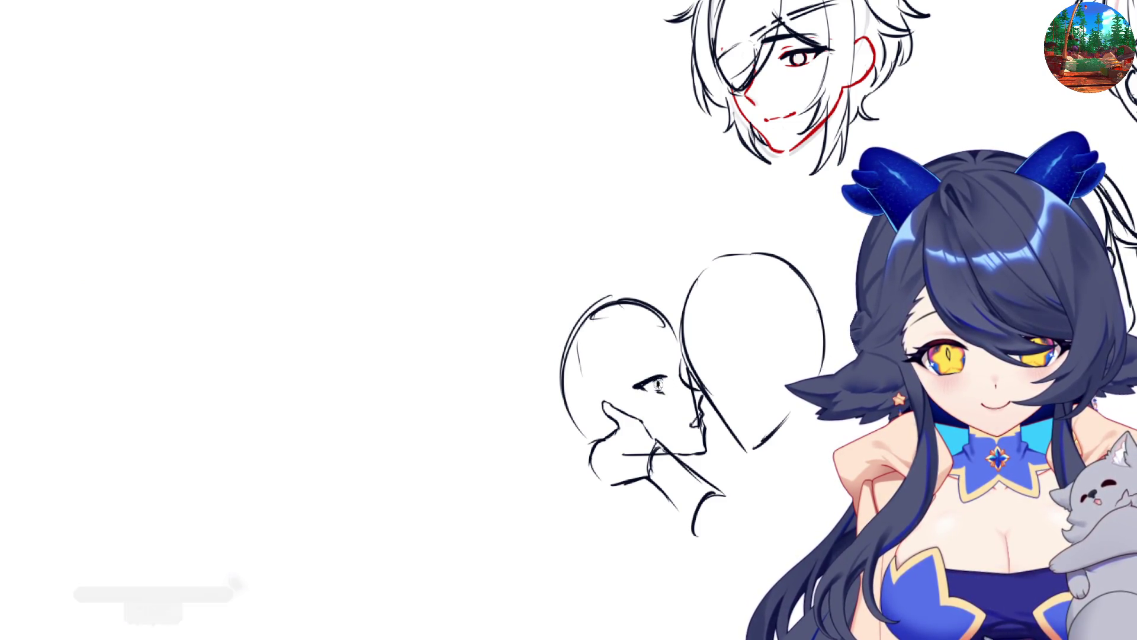
{"action": "key", "text": "m"}
{"action": "mouse_move", "coordinate": [495, 382]}
{"action": "left_mouse_down"}
{"action": "mouse_move", "coordinate": [504, 388]}
{"action": "mouse_move", "coordinate": [521, 372]}
{"action": "left_mouse_up"}
{"action": "key", "text": "m"}
{"action": "key", "text": "ctrl+z"}
{"action": "key", "text": "ctrl+z"}
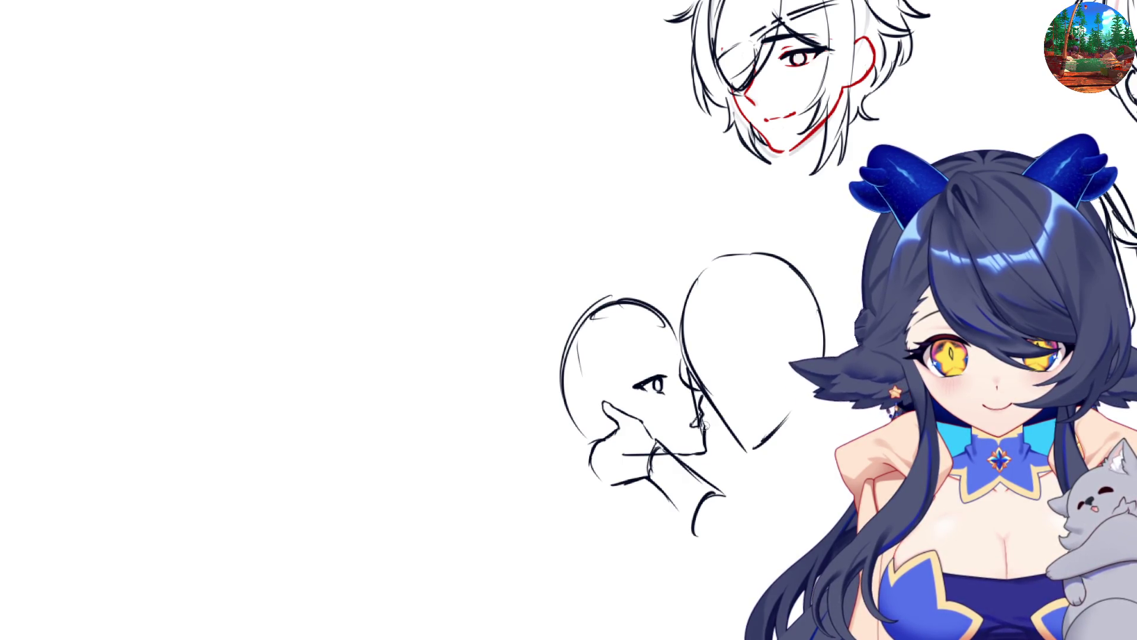
{"action": "key", "text": "m"}
{"action": "key", "text": "m"}
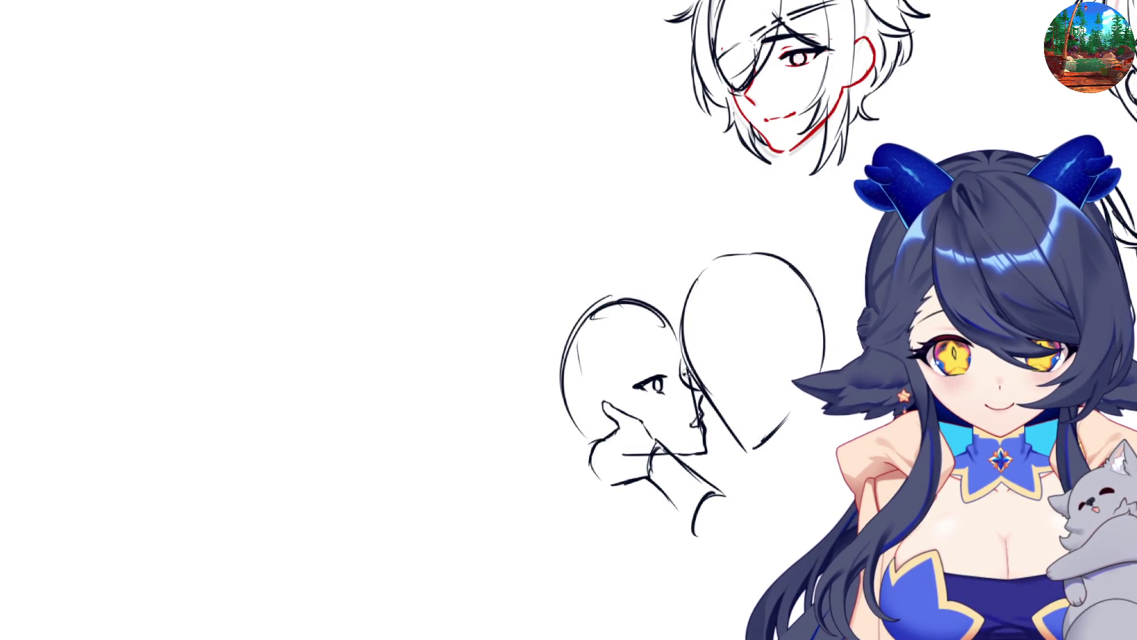
{"action": "key", "text": "m"}
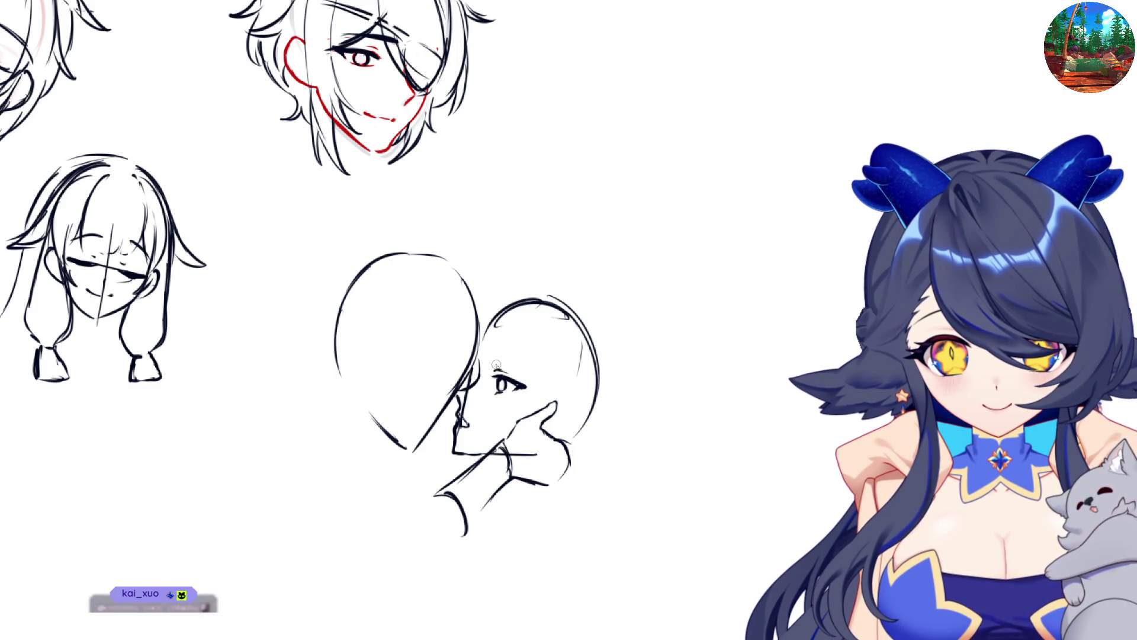
- Add an eyebrow above the profile eye, strengthen its iris and mark the other head's eye
{"action": "left_click_drag", "start_coordinate": [489, 351], "coordinate": [526, 364]}
{"action": "key", "text": "m"}
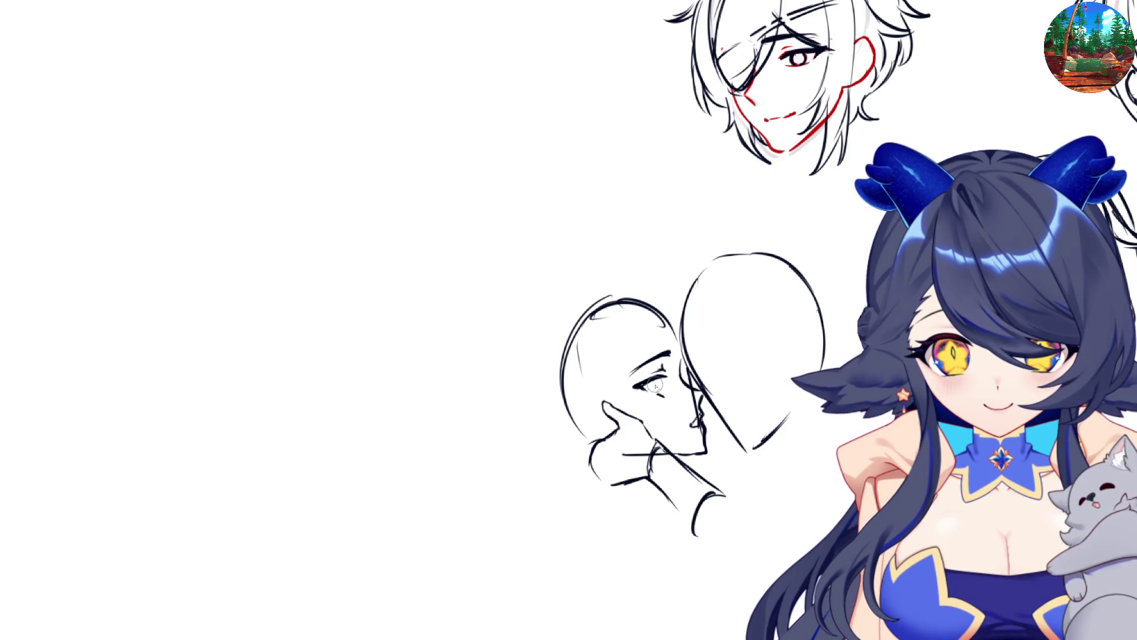
{"action": "left_click_drag", "start_coordinate": [661, 379], "coordinate": [659, 393]}
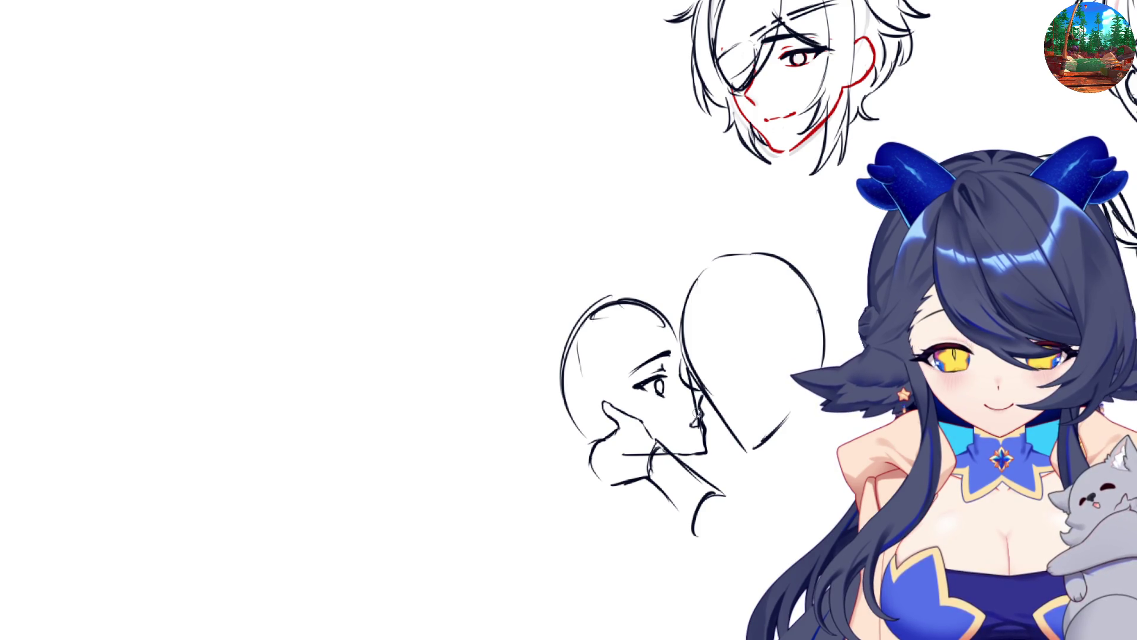
{"action": "key", "text": "m"}
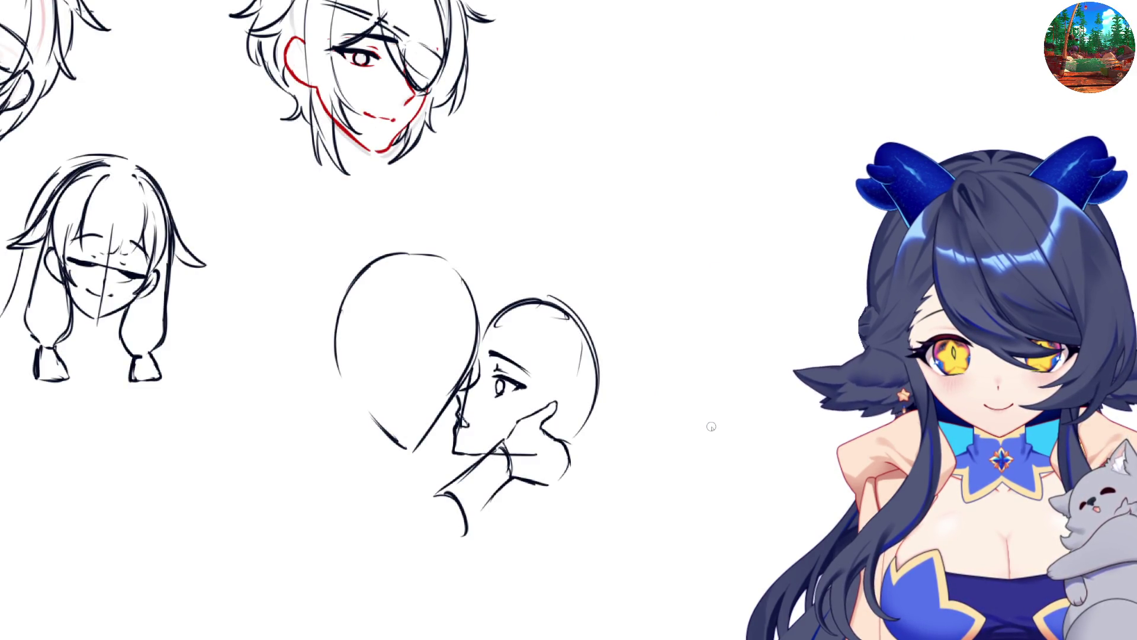
{"action": "key", "text": "m"}
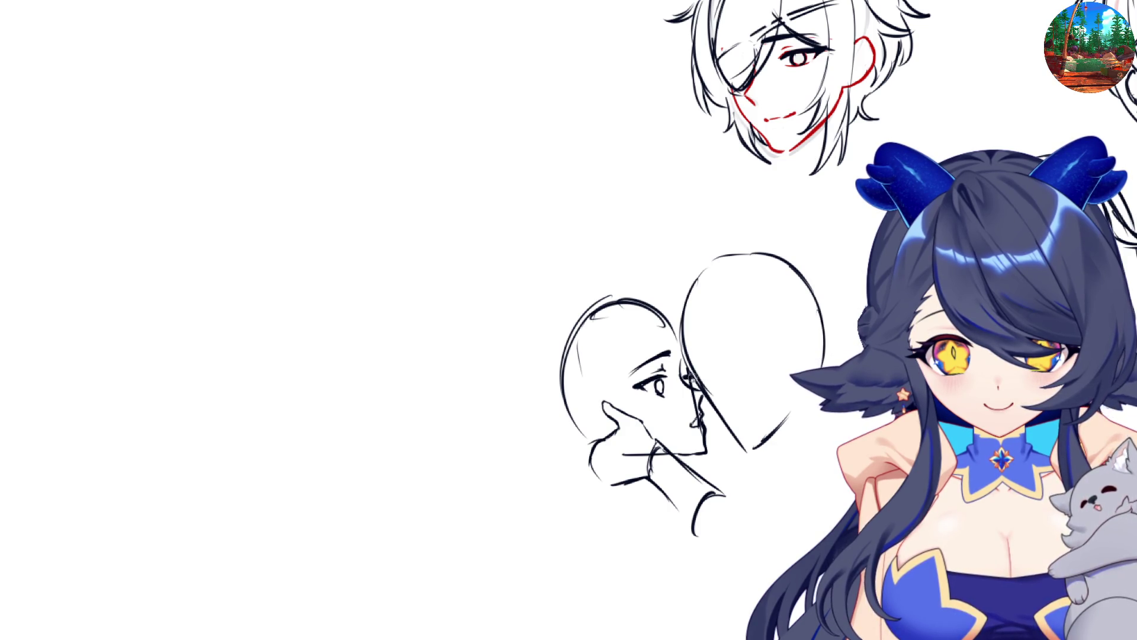
{"action": "key", "text": "m"}
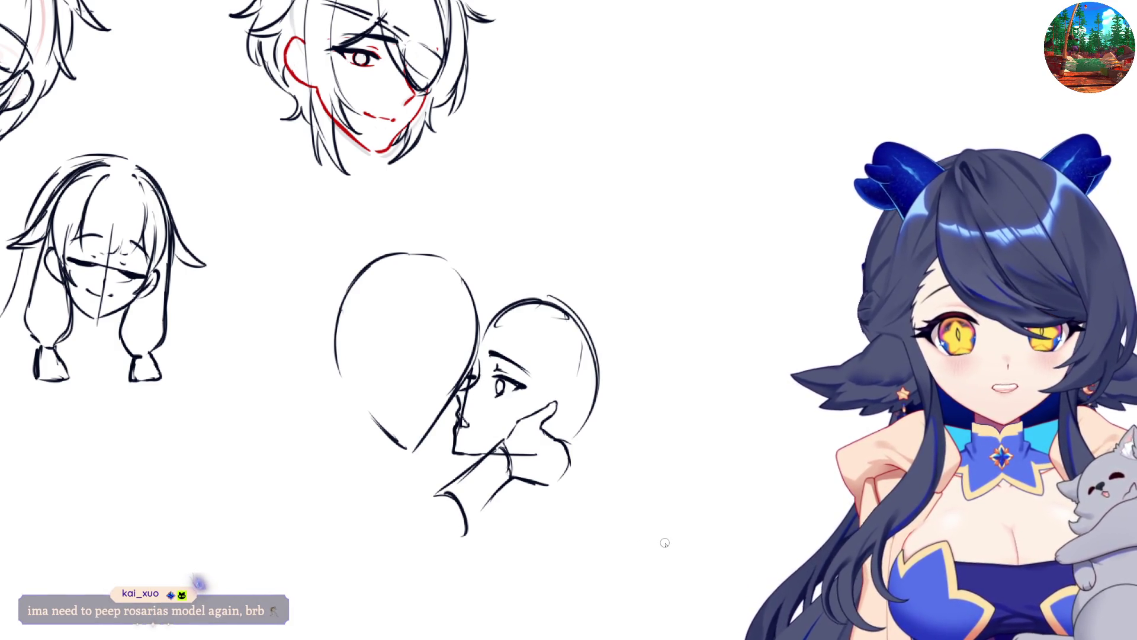
{"action": "key", "text": "m"}
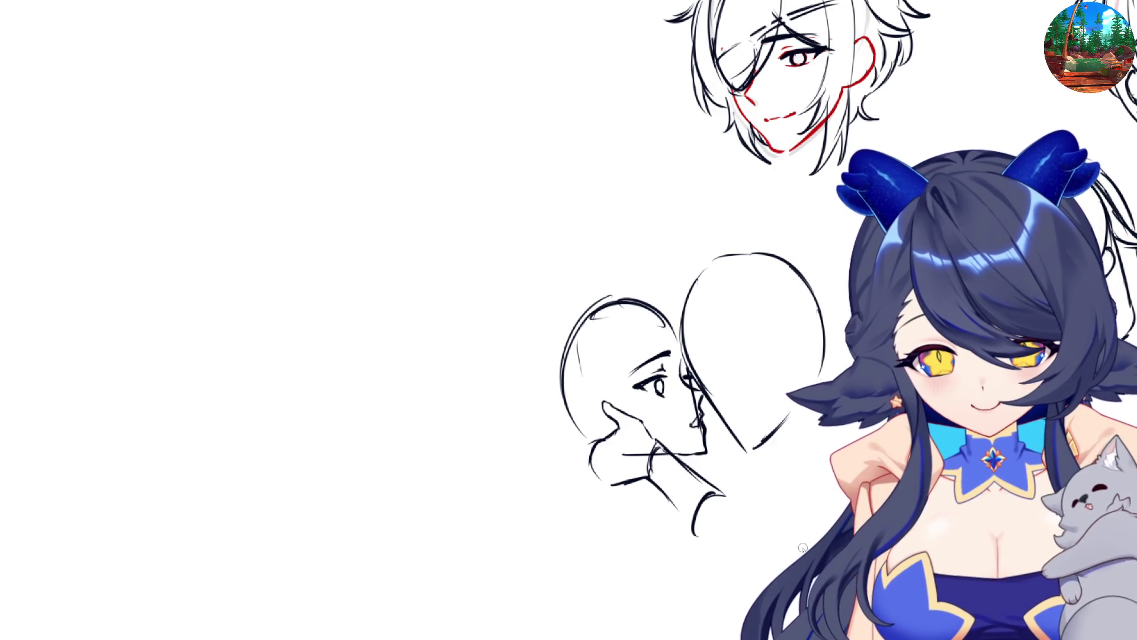
{"action": "left_click", "coordinate": [713, 375]}
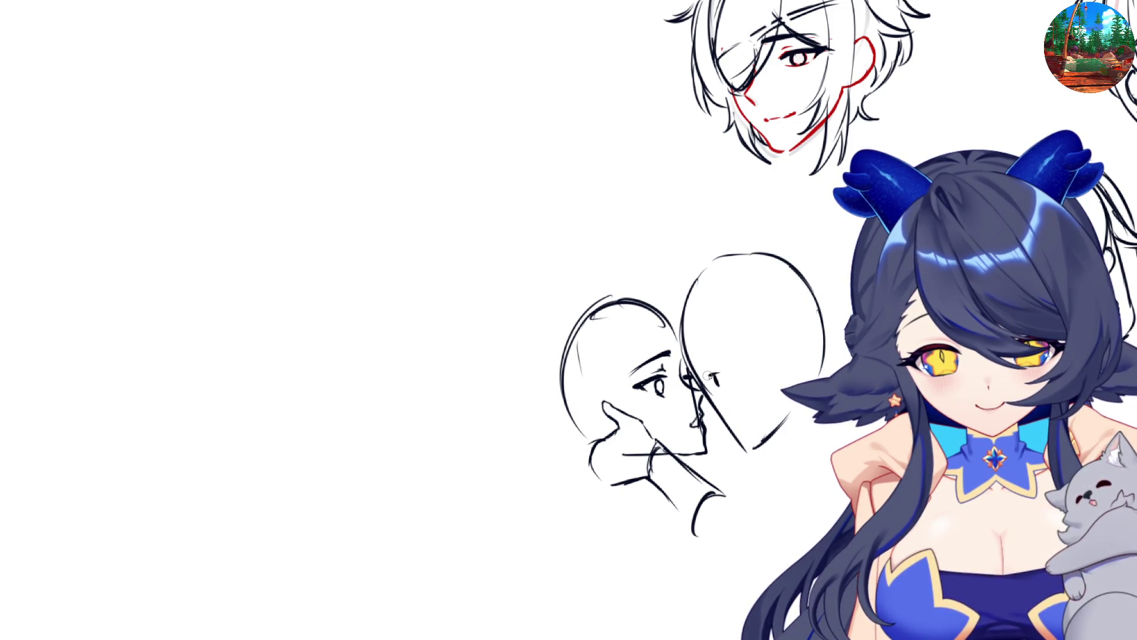
- Draw the right face's closed eye, brow and chin line, then erase and redraw the eye bolder
{"action": "left_click_drag", "start_coordinate": [710, 374], "coordinate": [732, 372]}
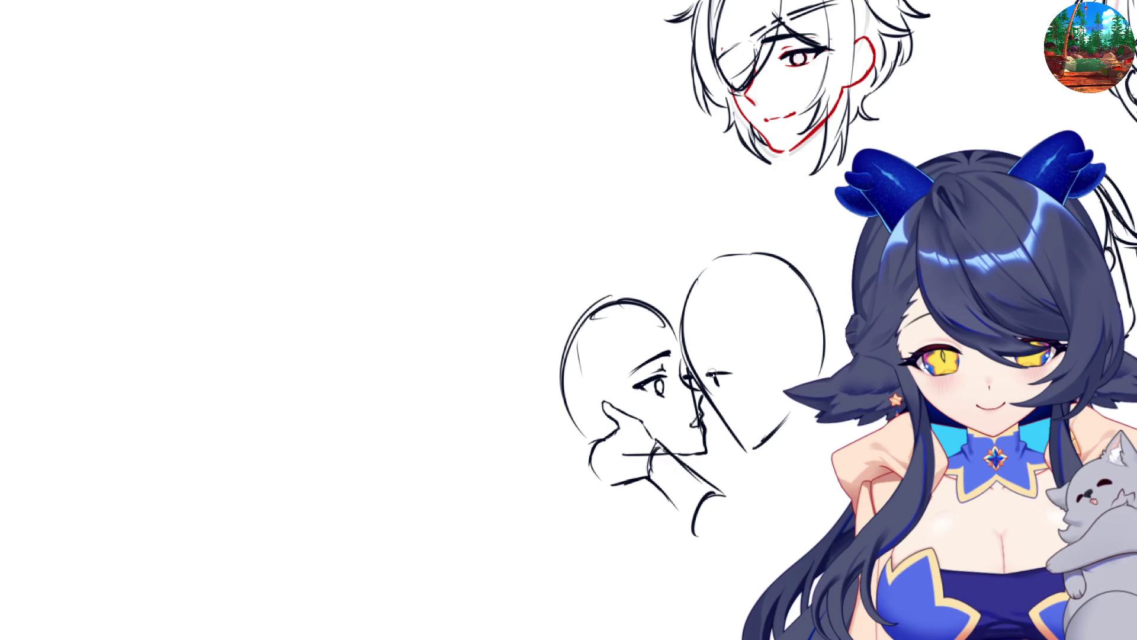
{"action": "mouse_move", "coordinate": [708, 373]}
{"action": "left_mouse_down"}
{"action": "mouse_move", "coordinate": [735, 369]}
{"action": "mouse_move", "coordinate": [718, 390]}
{"action": "left_mouse_up"}
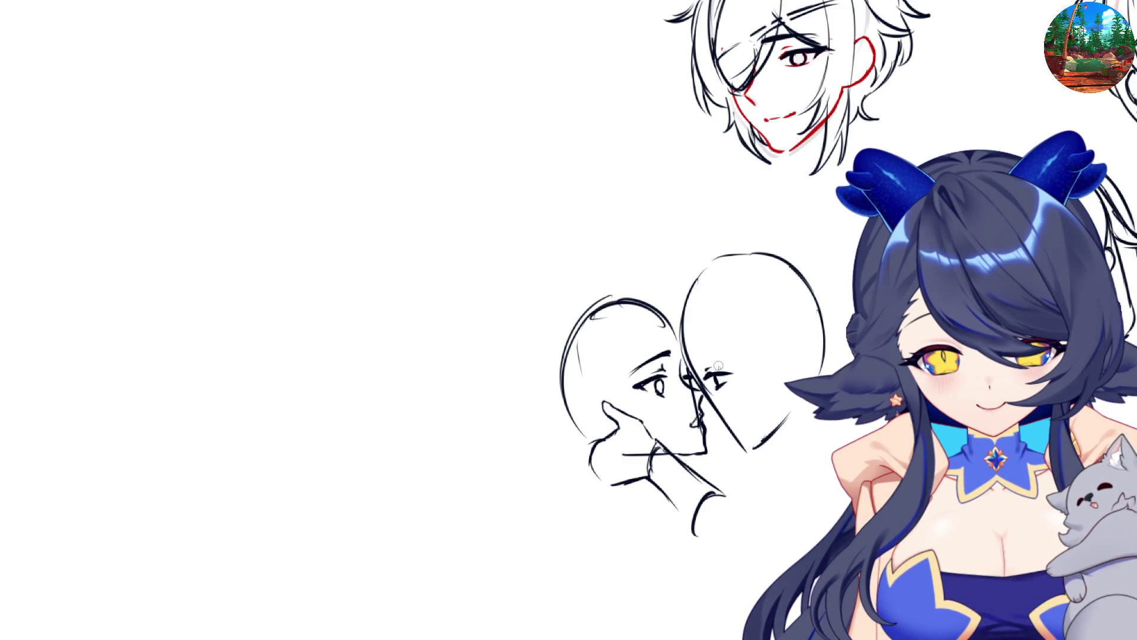
{"action": "mouse_move", "coordinate": [713, 353]}
{"action": "left_mouse_down"}
{"action": "mouse_move", "coordinate": [694, 354]}
{"action": "mouse_move", "coordinate": [734, 359]}
{"action": "mouse_move", "coordinate": [698, 412]}
{"action": "mouse_move", "coordinate": [712, 426]}
{"action": "left_mouse_up"}
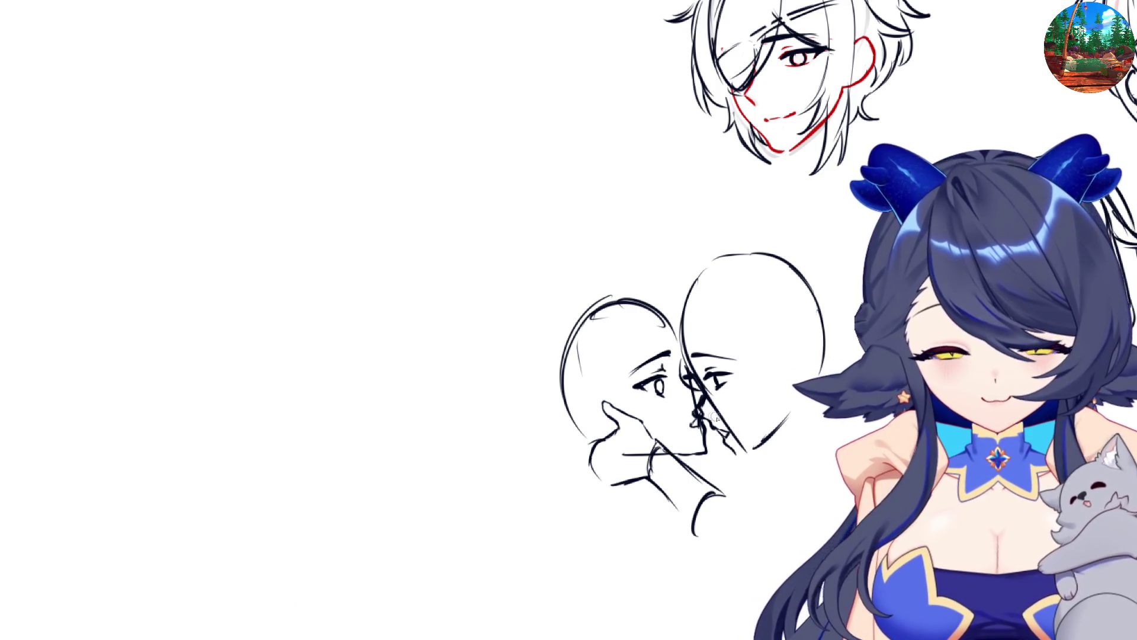
{"action": "mouse_move", "coordinate": [723, 438]}
{"action": "left_mouse_down"}
{"action": "mouse_move", "coordinate": [741, 456]}
{"action": "mouse_move", "coordinate": [771, 432]}
{"action": "left_mouse_up"}
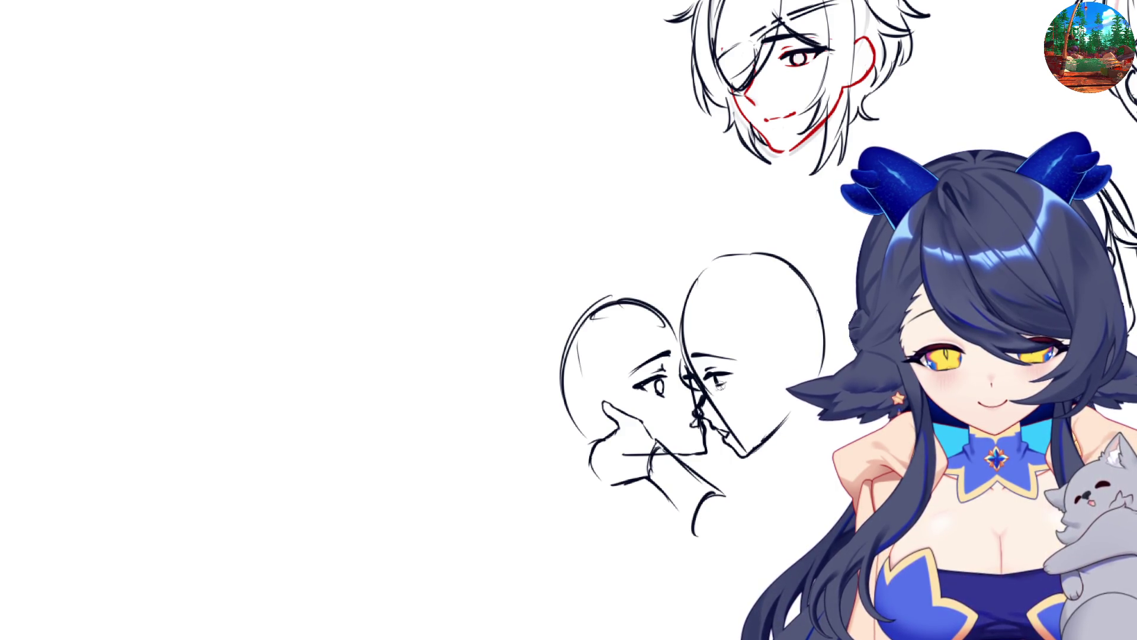
{"action": "left_click_drag", "start_coordinate": [719, 369], "coordinate": [710, 380]}
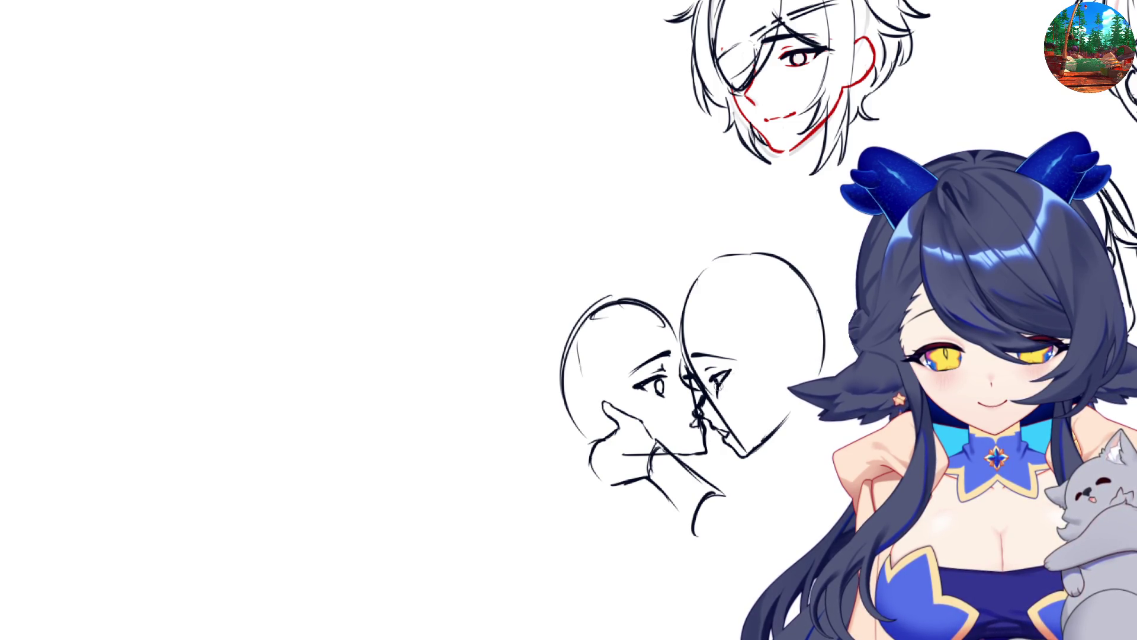
{"action": "key", "text": "m"}
{"action": "key", "text": "m"}
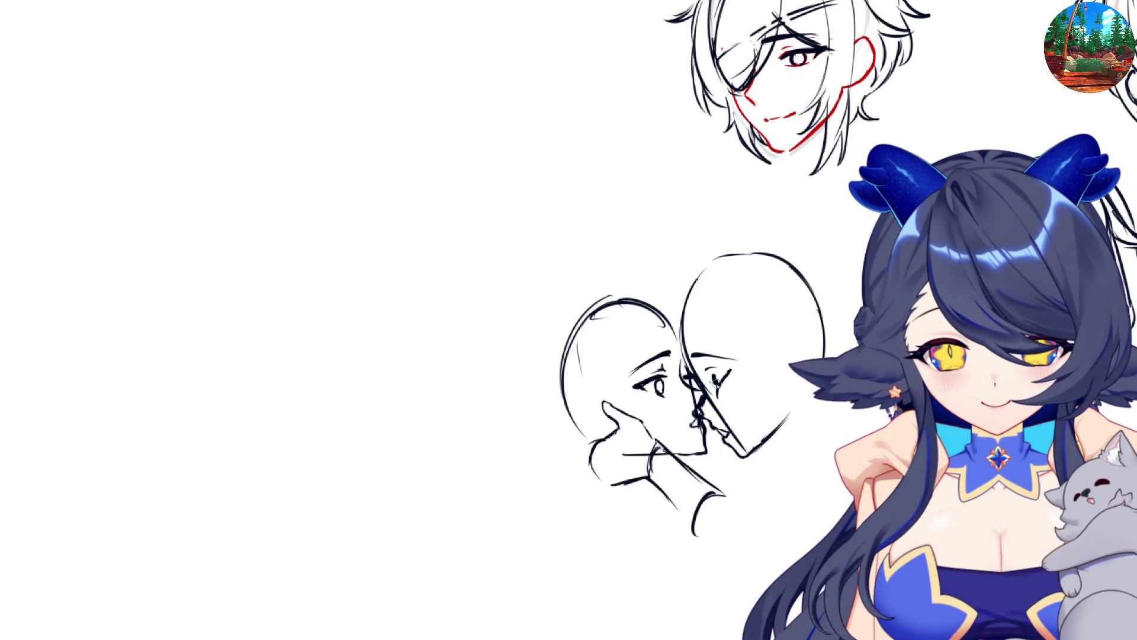
{"action": "left_click_drag", "start_coordinate": [708, 374], "coordinate": [717, 368]}
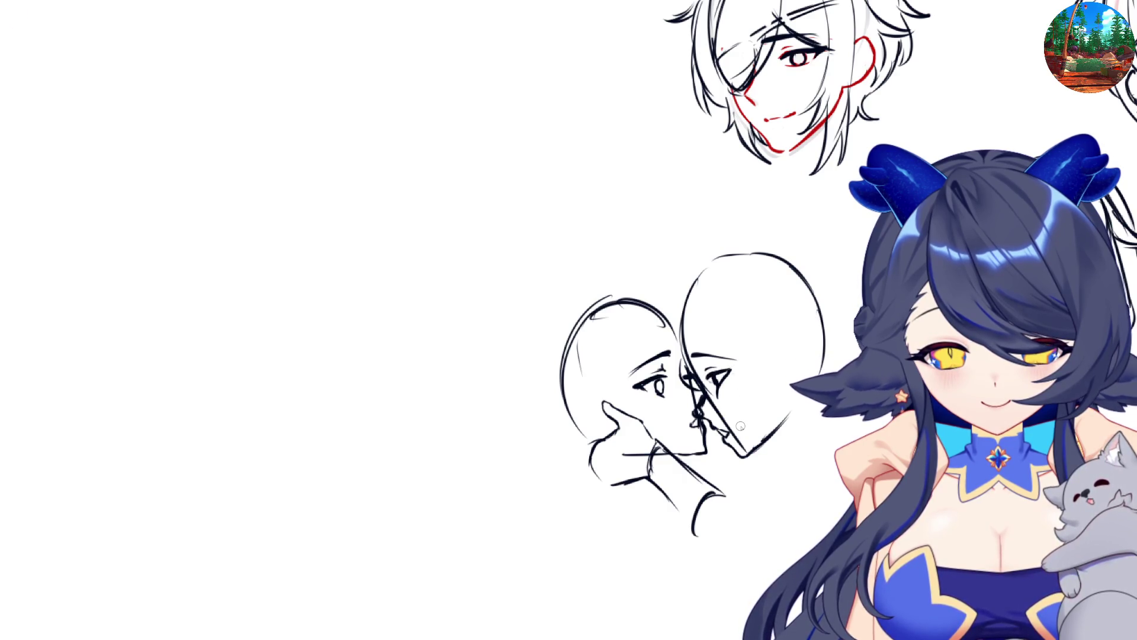
{"action": "key", "text": "m"}
{"action": "key", "text": "m"}
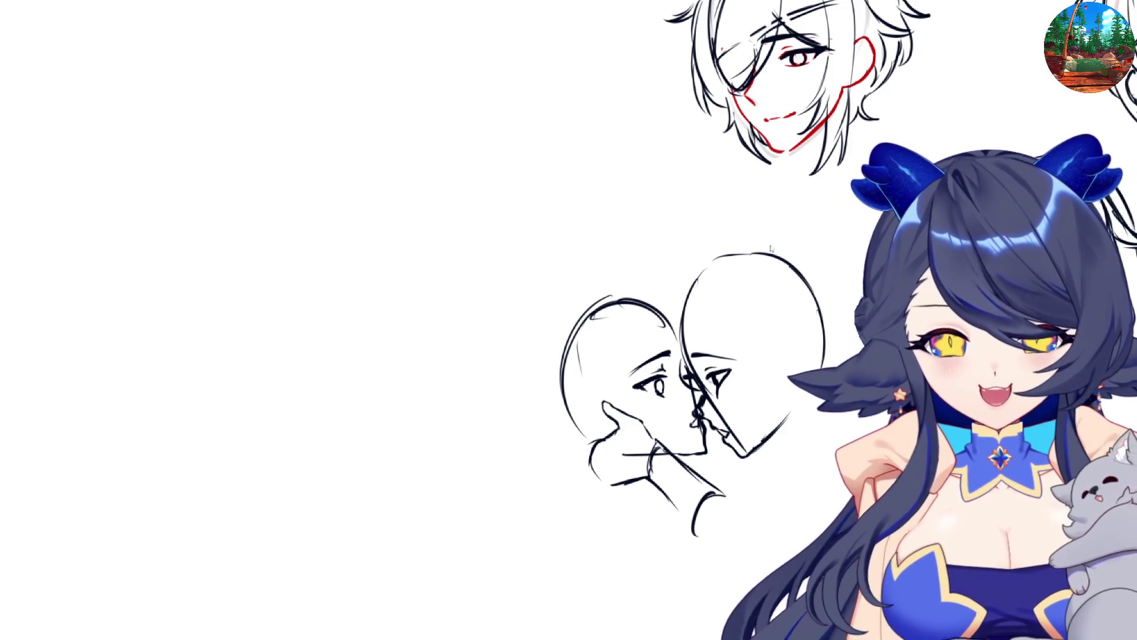
- Select the two-face sketch area, delete it and clear the selection
{"action": "mouse_move", "coordinate": [499, 226]}
{"action": "left_mouse_down"}
{"action": "mouse_move", "coordinate": [825, 540]}
{"action": "mouse_move", "coordinate": [864, 560]}
{"action": "left_mouse_up"}
{"action": "key", "text": "Delete"}
{"action": "key", "text": "ctrl+d"}
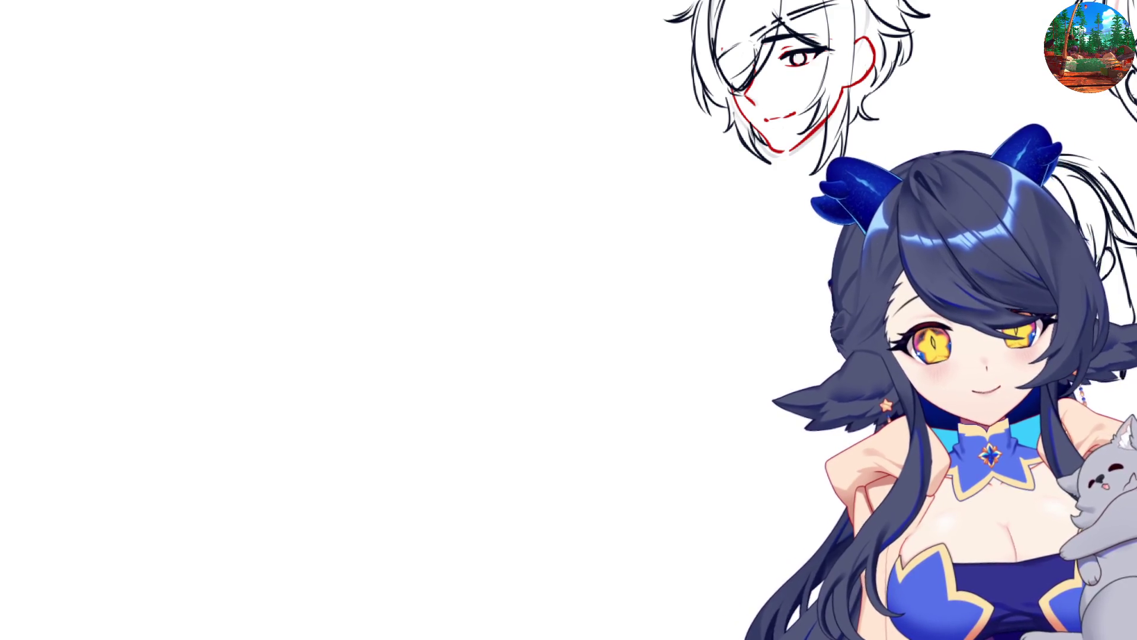
- Pan over to the three sketched heads and draw a guideline for a new face
{"action": "scroll", "coordinate": [813, 512], "scroll_direction": "down", "scroll_amount": 2}
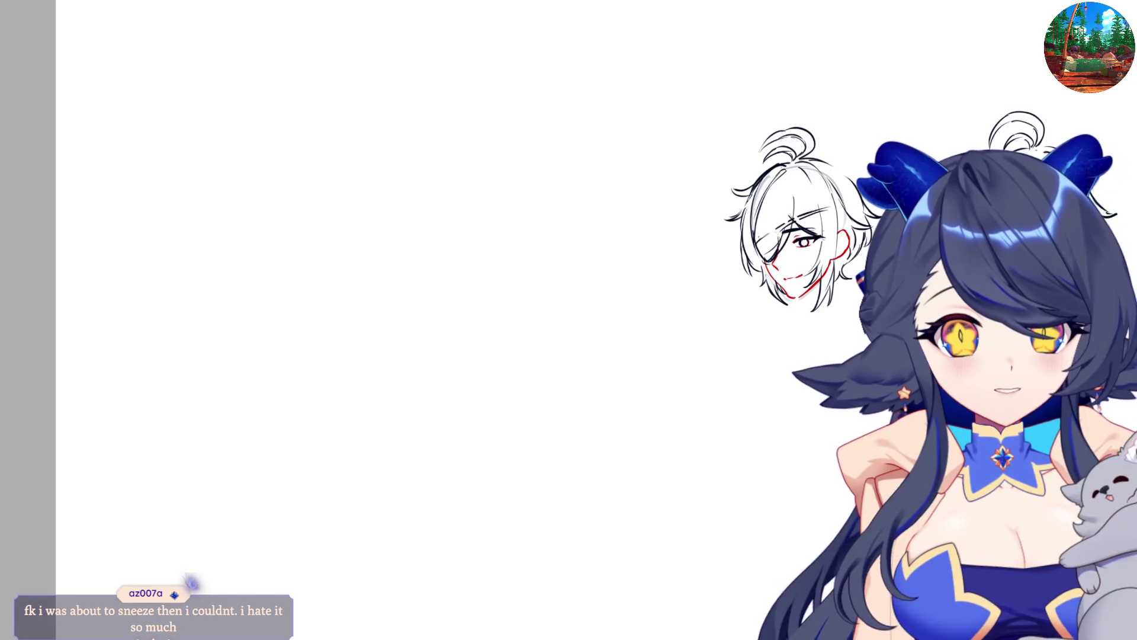
{"action": "scroll", "coordinate": [327, 272], "scroll_direction": "right", "scroll_amount": 5}
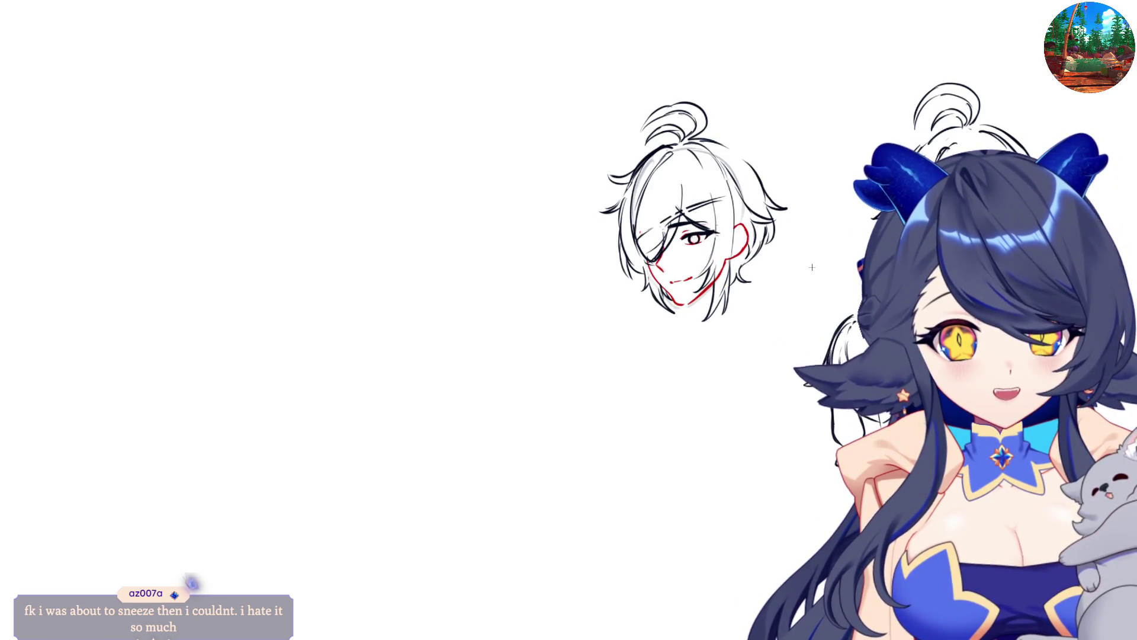
{"action": "scroll", "coordinate": [630, 343], "scroll_direction": "right", "scroll_amount": 3}
{"action": "scroll", "coordinate": [651, 338], "scroll_direction": "down", "scroll_amount": 1}
{"action": "scroll", "coordinate": [772, 331], "scroll_direction": "up", "scroll_amount": 5}
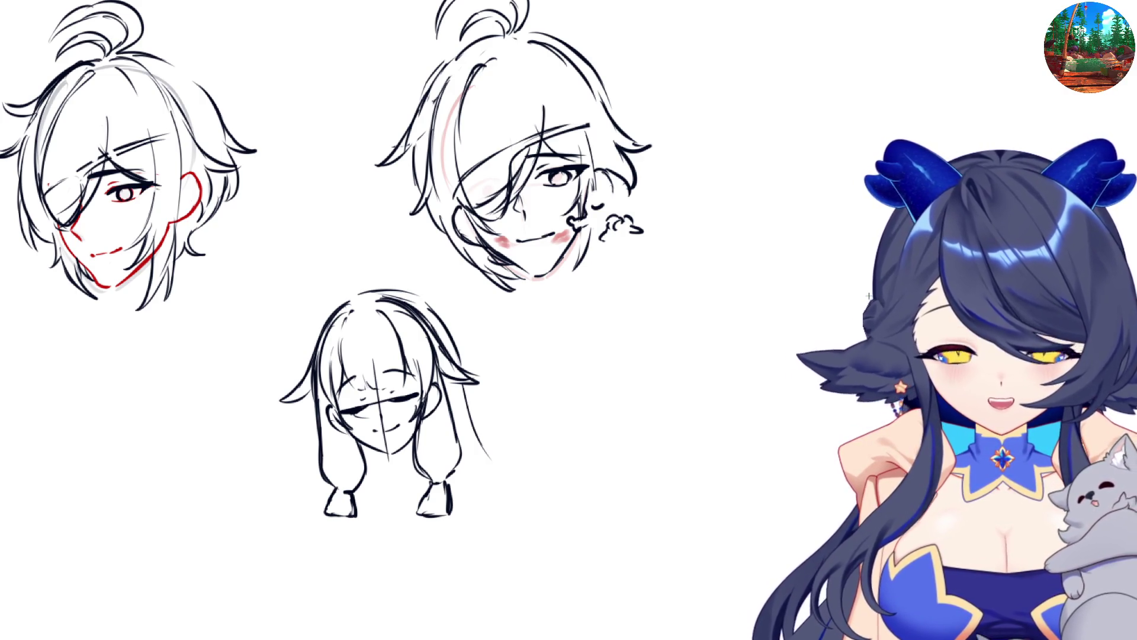
{"action": "left_click_drag", "start_coordinate": [810, 281], "coordinate": [872, 291]}
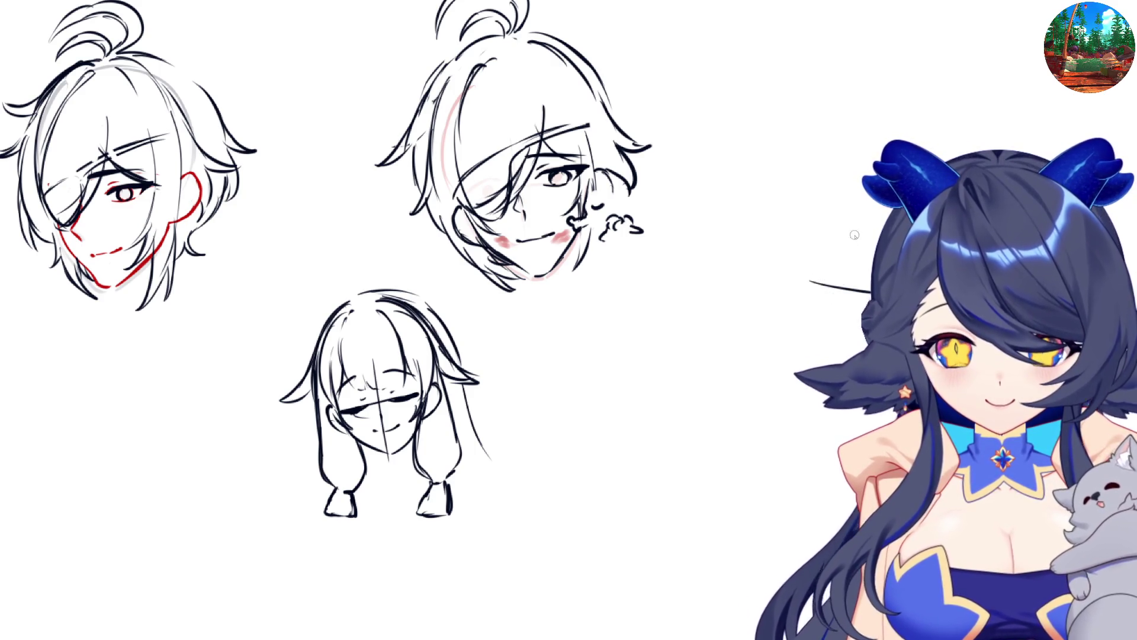
- Draw the new face's outline arc, replacing the first curve
{"action": "left_click_drag", "start_coordinate": [823, 195], "coordinate": [801, 278]}
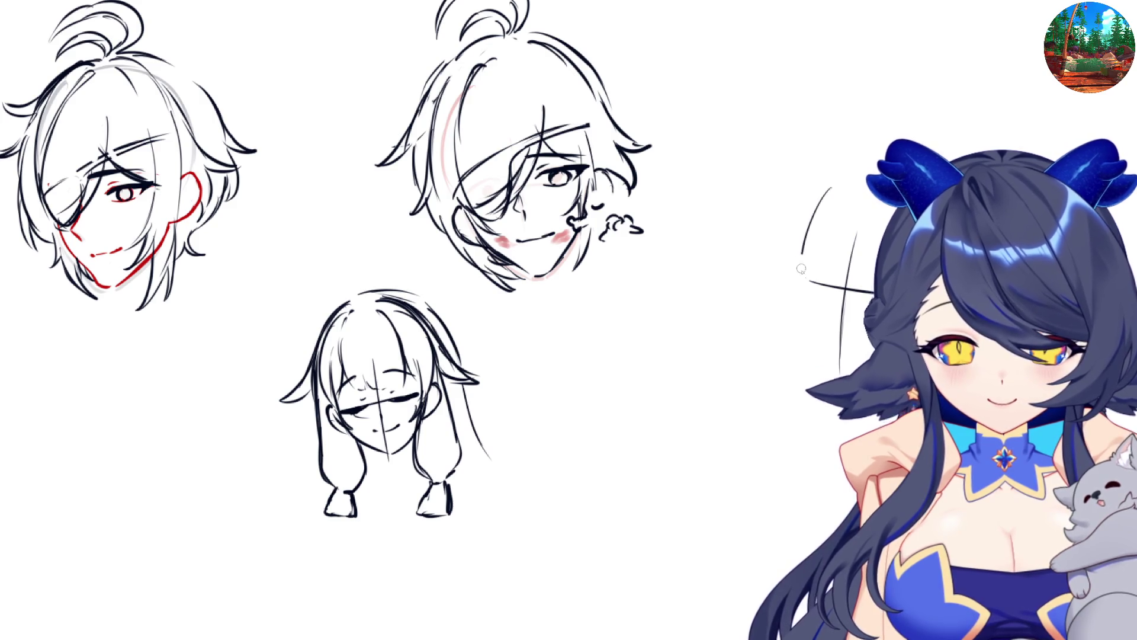
{"action": "key", "text": "ctrl+z"}
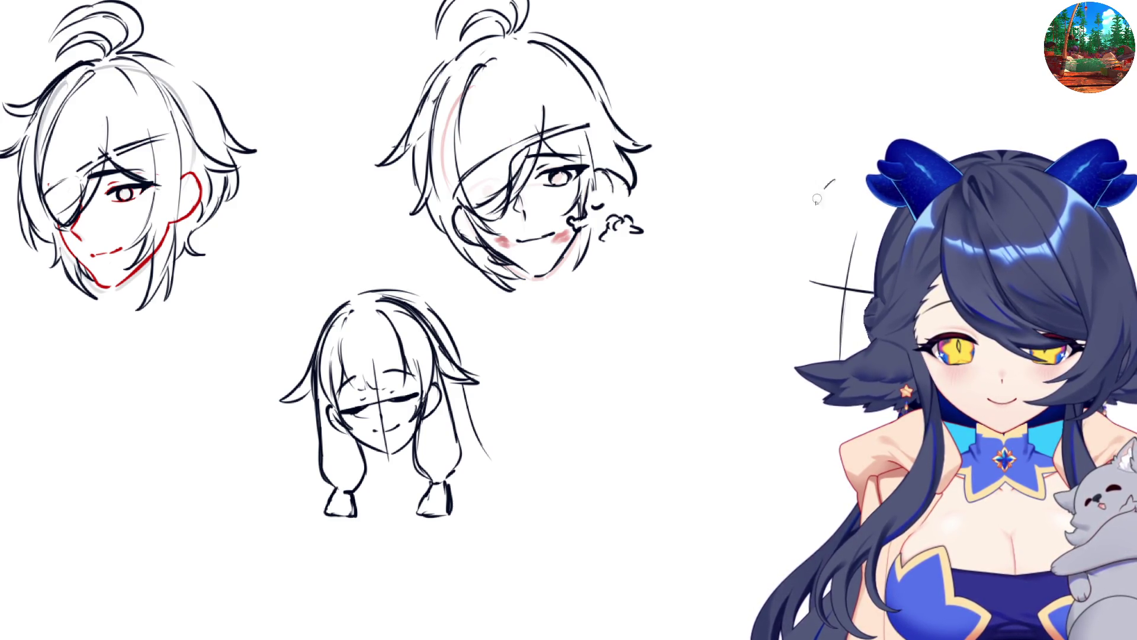
{"action": "mouse_move", "coordinate": [835, 180]}
{"action": "left_mouse_down"}
{"action": "mouse_move", "coordinate": [800, 272]}
{"action": "mouse_move", "coordinate": [822, 358]}
{"action": "left_mouse_up"}
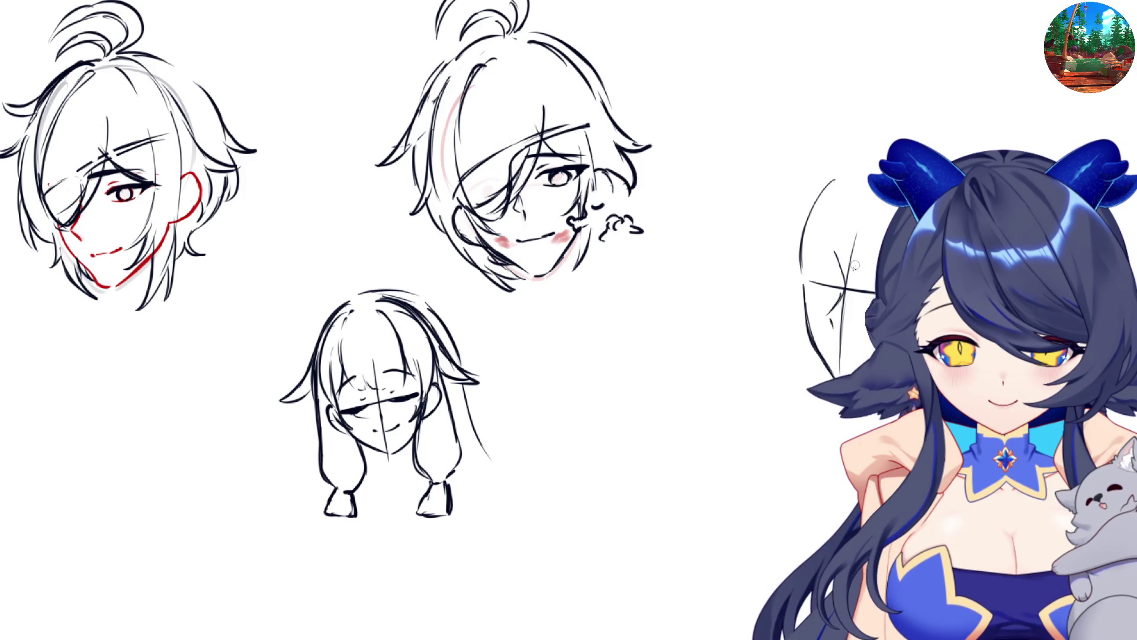
- Mark the face's cross-lines and sketch the upper eyelid and pupil, redoing a first attempt
{"action": "key", "text": "m"}
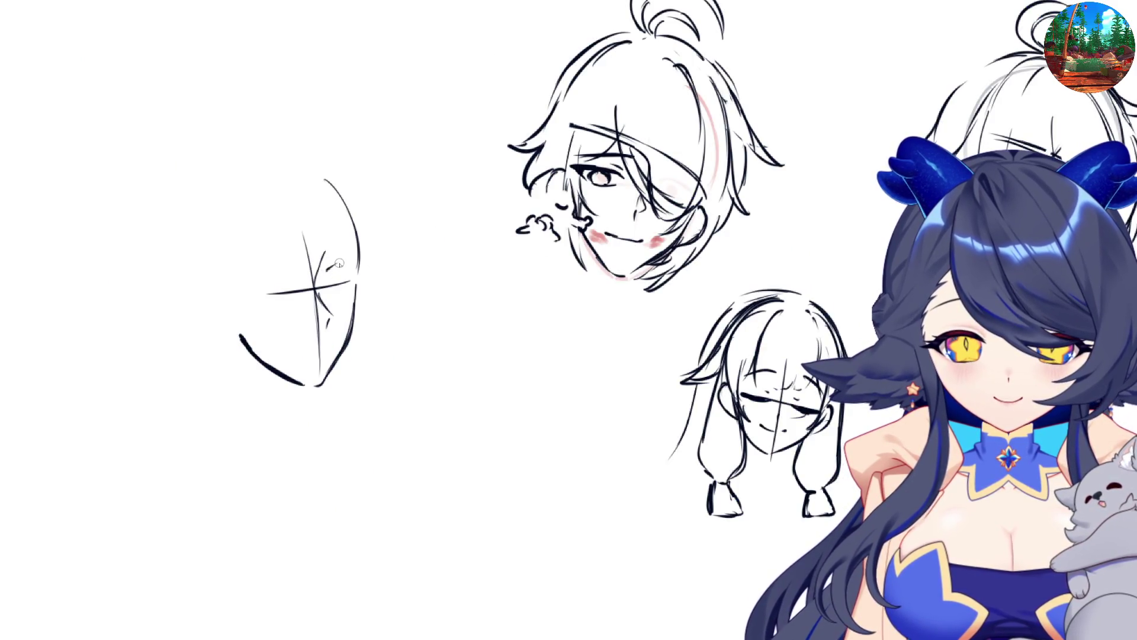
{"action": "mouse_move", "coordinate": [326, 273]}
{"action": "left_mouse_down"}
{"action": "mouse_move", "coordinate": [362, 258]}
{"action": "mouse_move", "coordinate": [347, 277]}
{"action": "left_mouse_up"}
{"action": "key", "text": "m"}
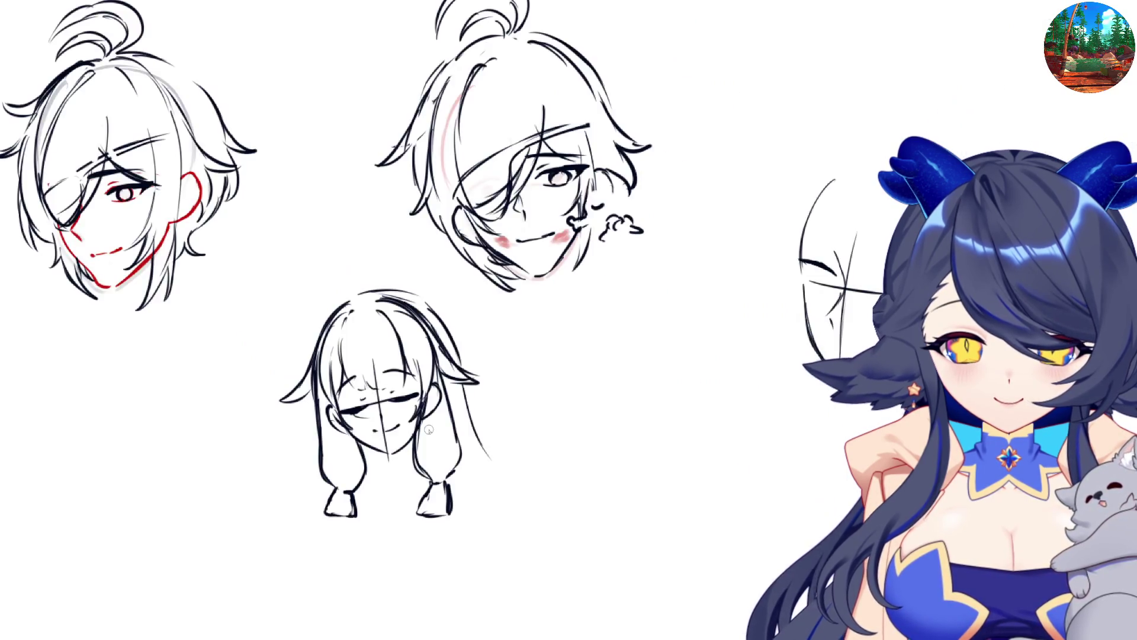
{"action": "left_click_drag", "start_coordinate": [805, 263], "coordinate": [820, 286]}
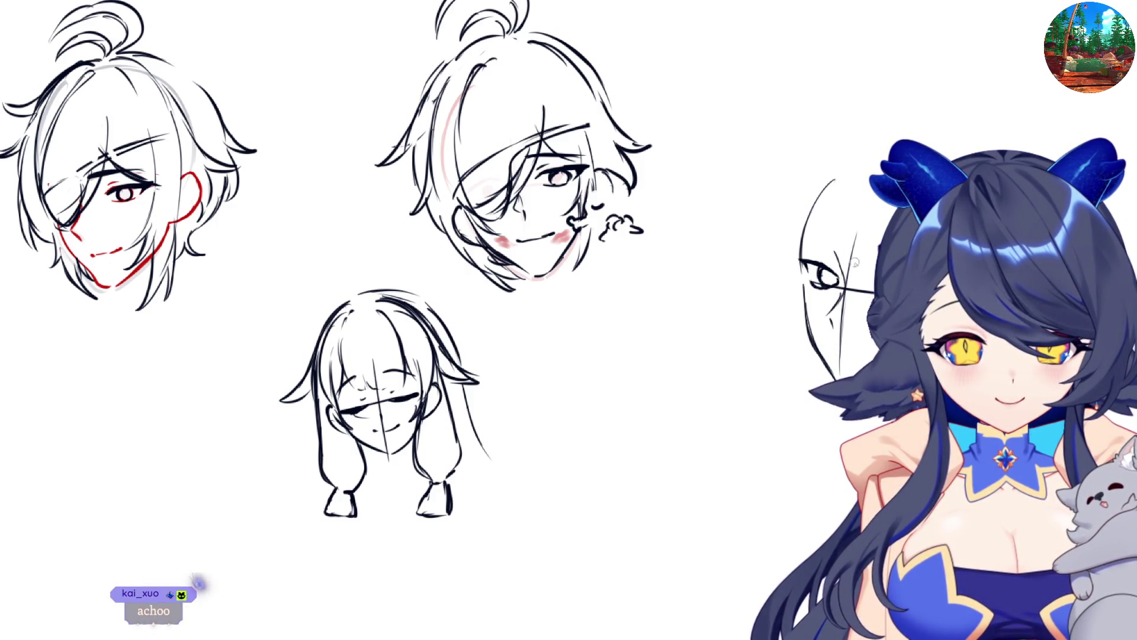
{"action": "key", "text": "ctrl+z"}
{"action": "key", "text": "ctrl+z"}
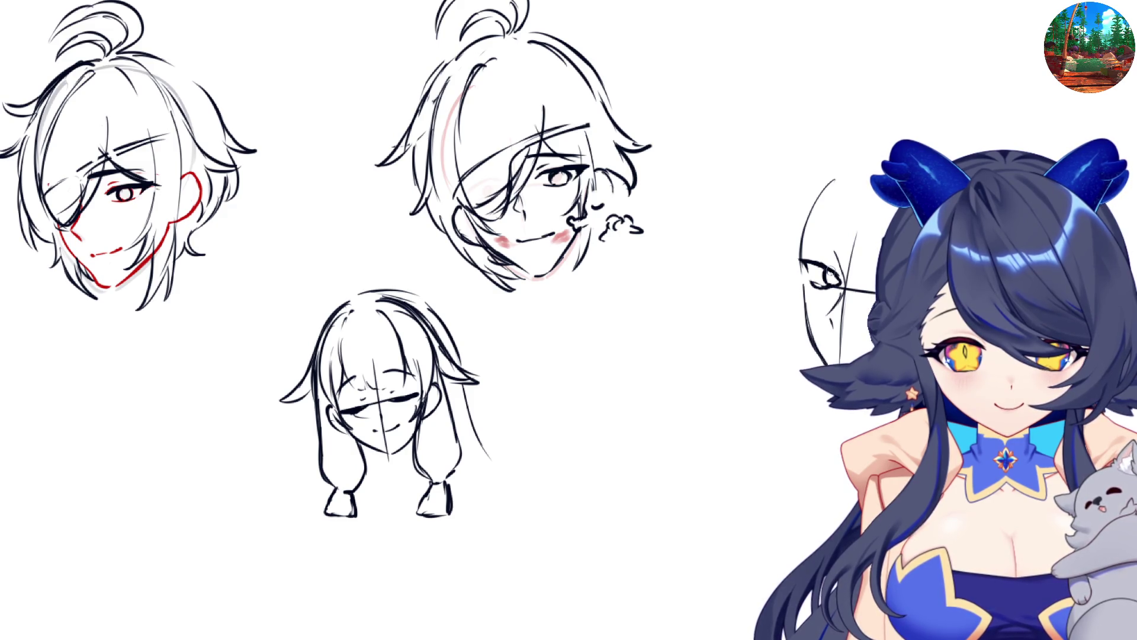
{"action": "mouse_move", "coordinate": [796, 262]}
{"action": "left_mouse_down"}
{"action": "mouse_move", "coordinate": [836, 272]}
{"action": "mouse_move", "coordinate": [821, 283]}
{"action": "left_mouse_up"}
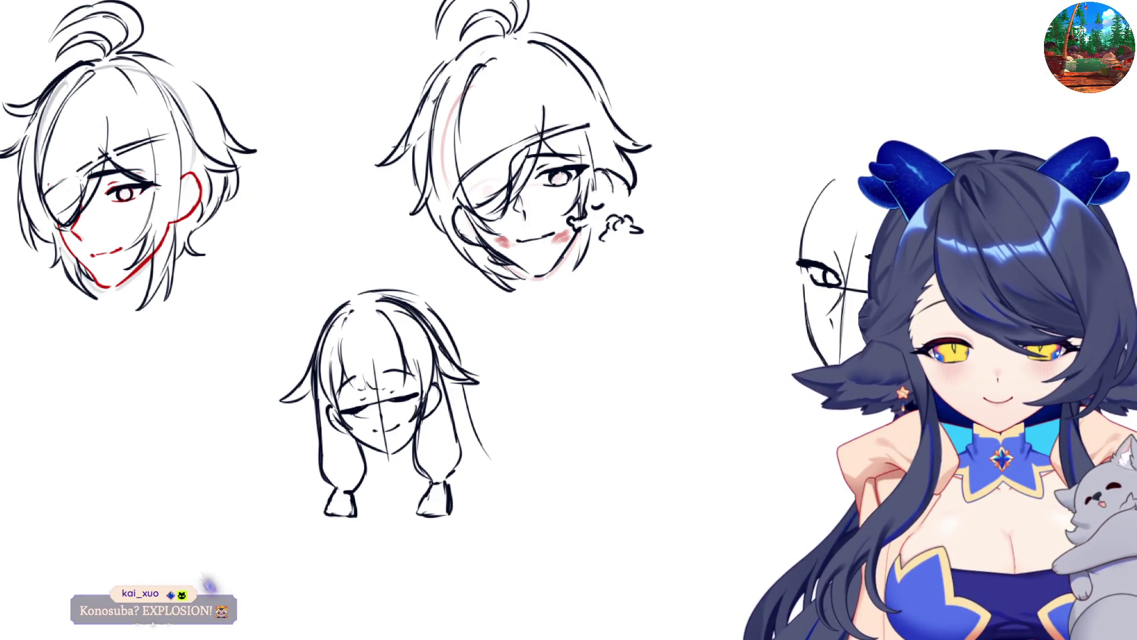
- Add an eyebrow, extend the jaw edge downward and select the new face sketch
{"action": "key", "text": "m"}
{"action": "left_click_drag", "start_coordinate": [333, 256], "coordinate": [358, 247]}
{"action": "key", "text": "m"}
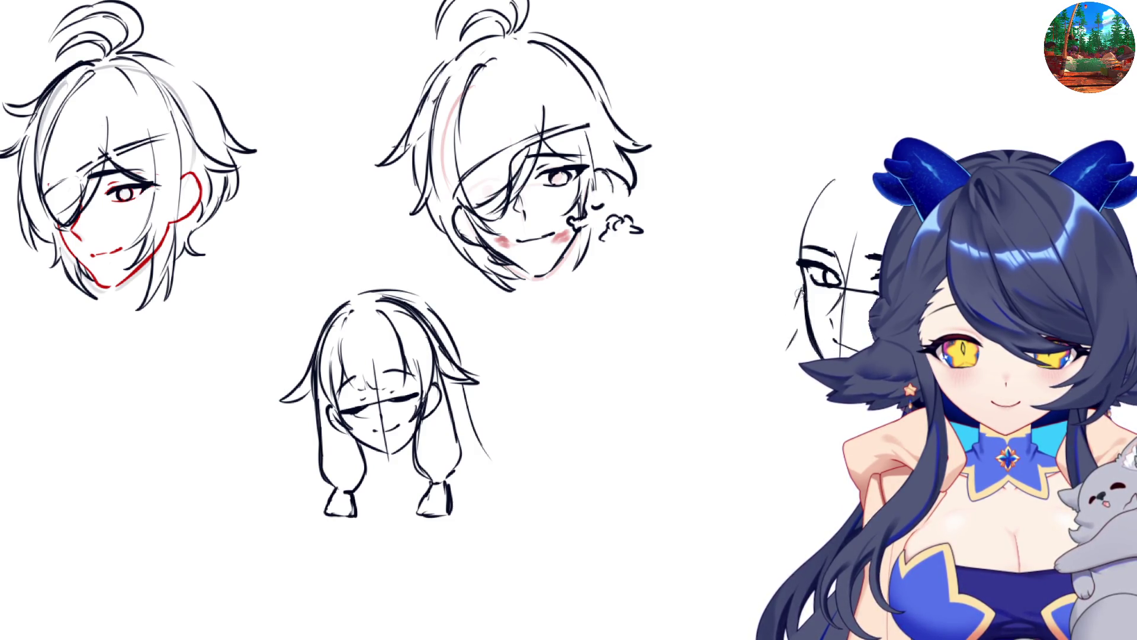
{"action": "left_click_drag", "start_coordinate": [797, 299], "coordinate": [791, 336]}
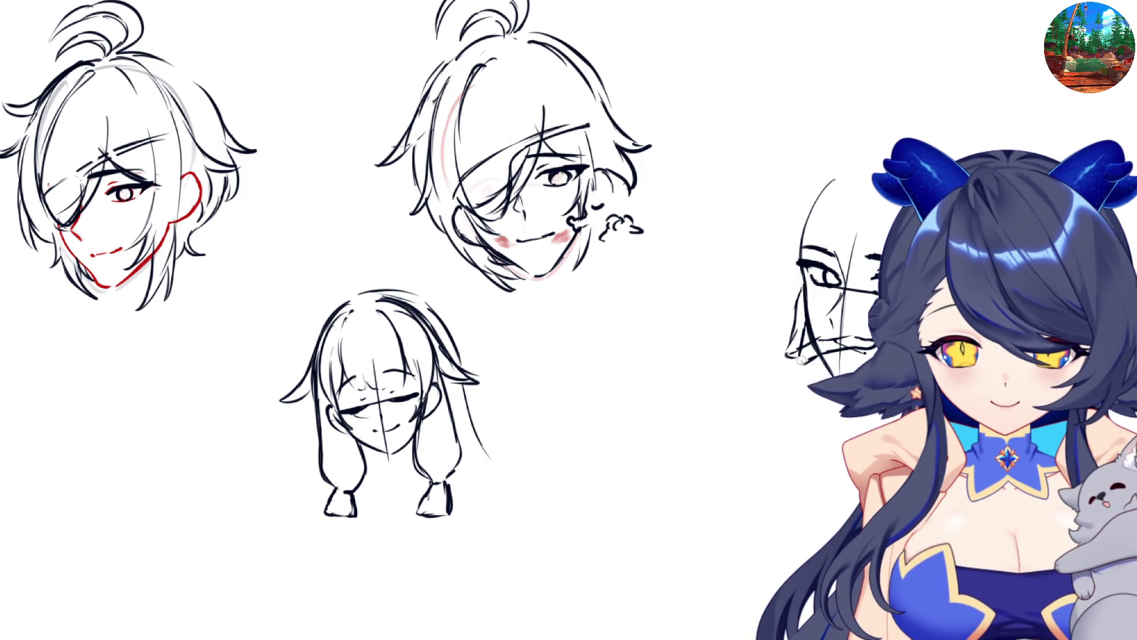
{"action": "key", "text": "h"}
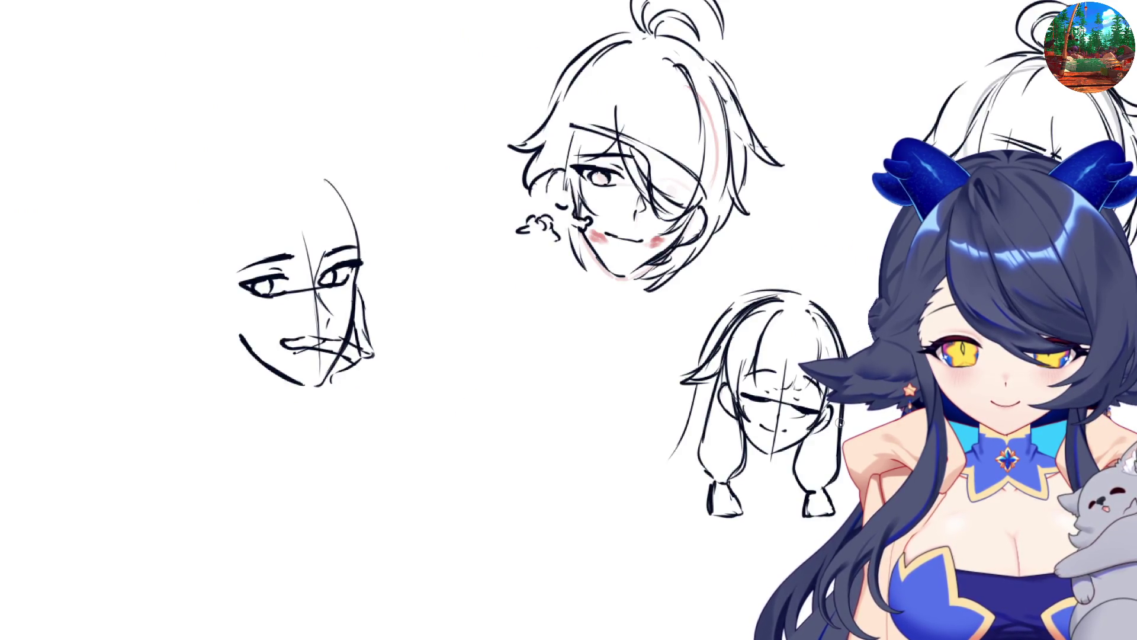
{"action": "key", "text": "h"}
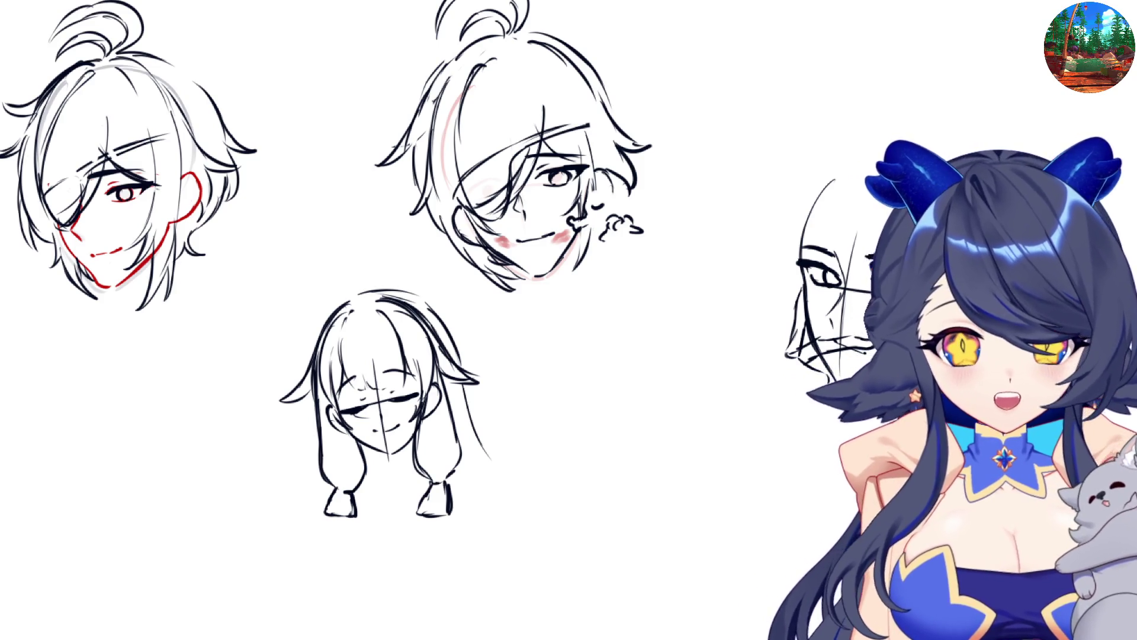
{"action": "left_click_drag", "start_coordinate": [739, 167], "coordinate": [876, 421]}
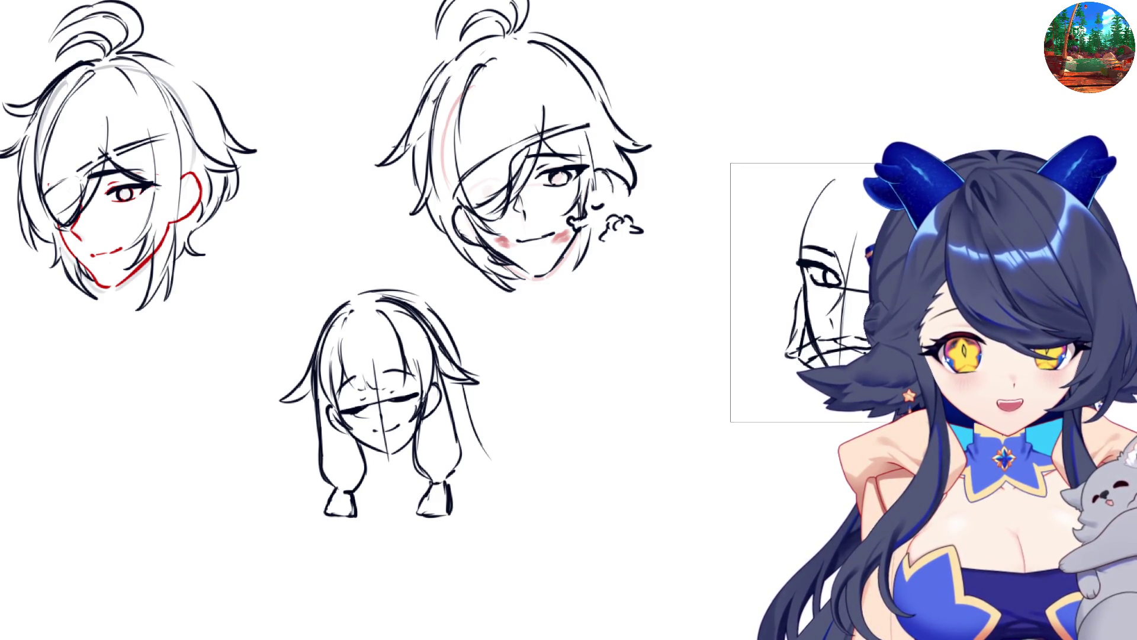
- Move the selected face down-left beside the braided head and start a hand outline near its mouth
{"action": "key", "text": "ctrl+t"}
{"action": "left_click_drag", "start_coordinate": [890, 325], "coordinate": [706, 424]}
{"action": "key", "text": "Return"}
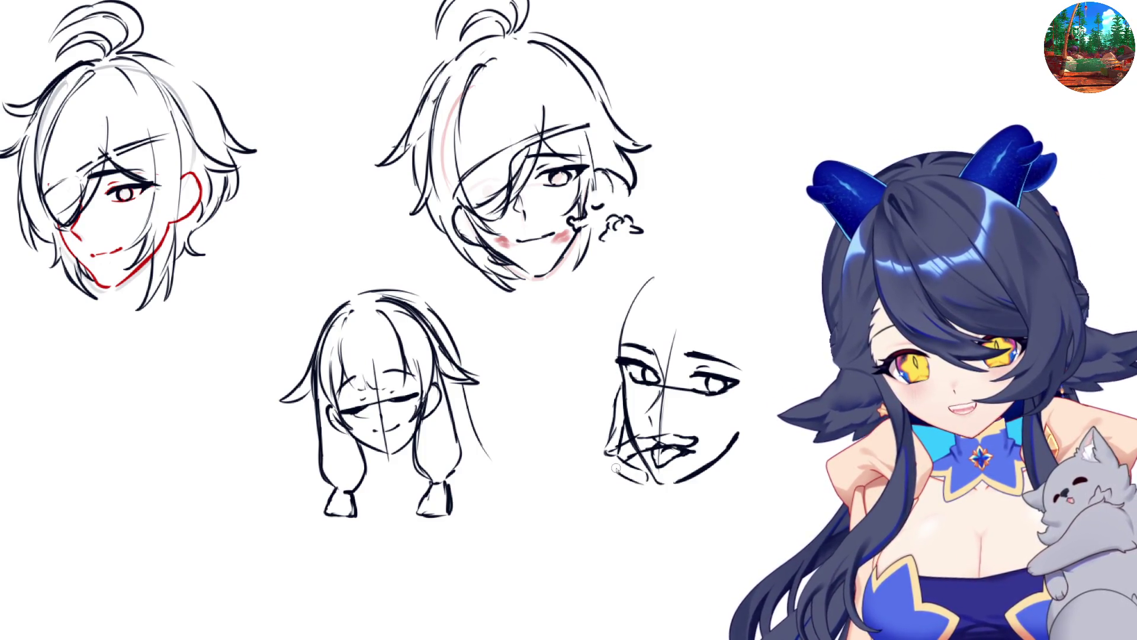
{"action": "mouse_move", "coordinate": [607, 443]}
{"action": "left_mouse_down"}
{"action": "mouse_move", "coordinate": [583, 520]}
{"action": "mouse_move", "coordinate": [616, 496]}
{"action": "left_mouse_up"}
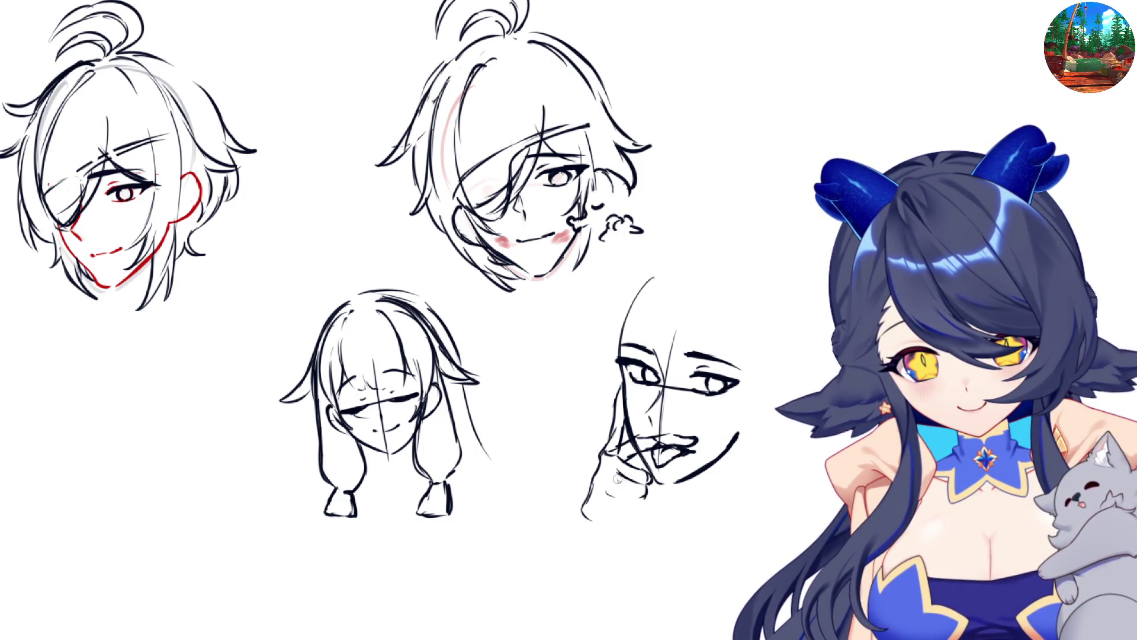
- Tilt the face slightly with Free Transform and add finger detail to the raised hand
{"action": "key", "text": "ctrl+t"}
{"action": "left_click_drag", "start_coordinate": [690, 432], "coordinate": [694, 437]}
{"action": "key", "text": "Return"}
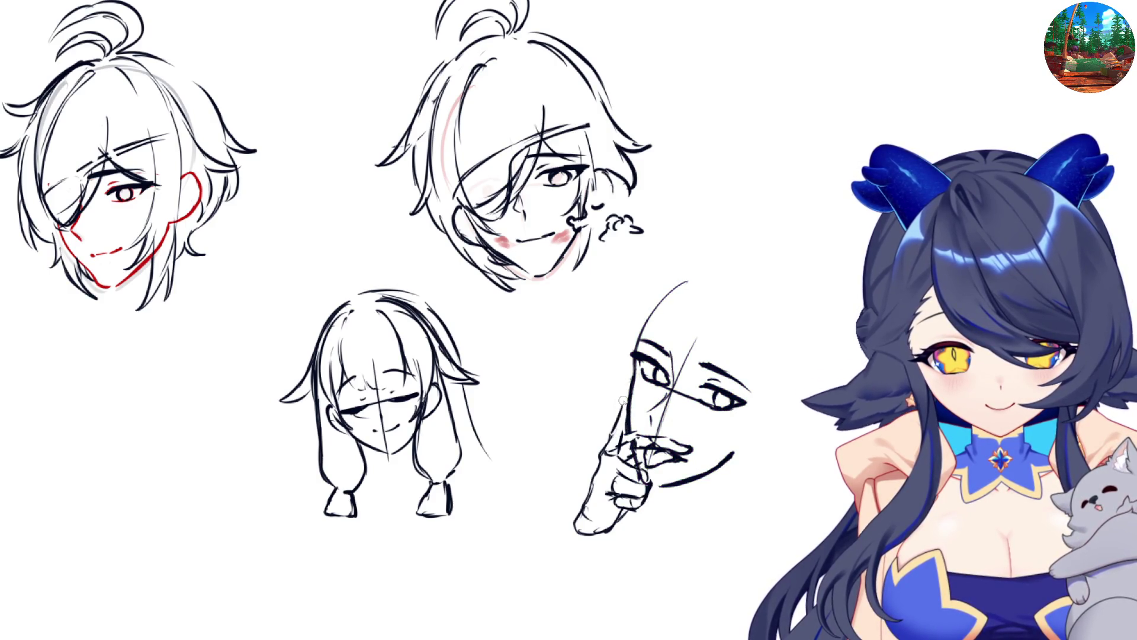
{"action": "key", "text": "m"}
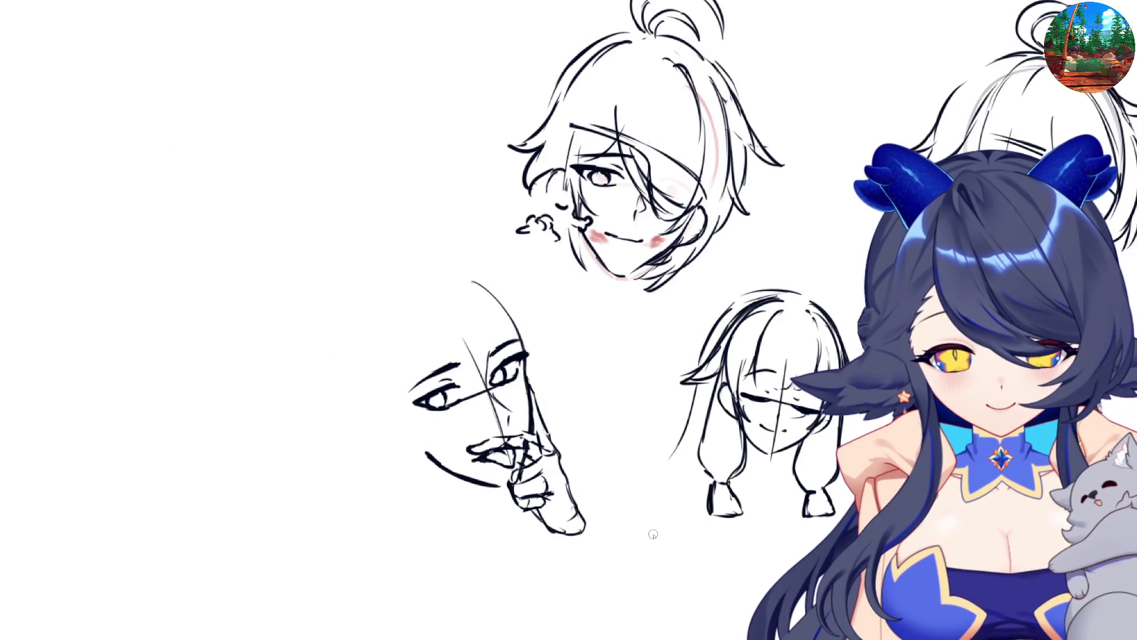
{"action": "key", "text": "m"}
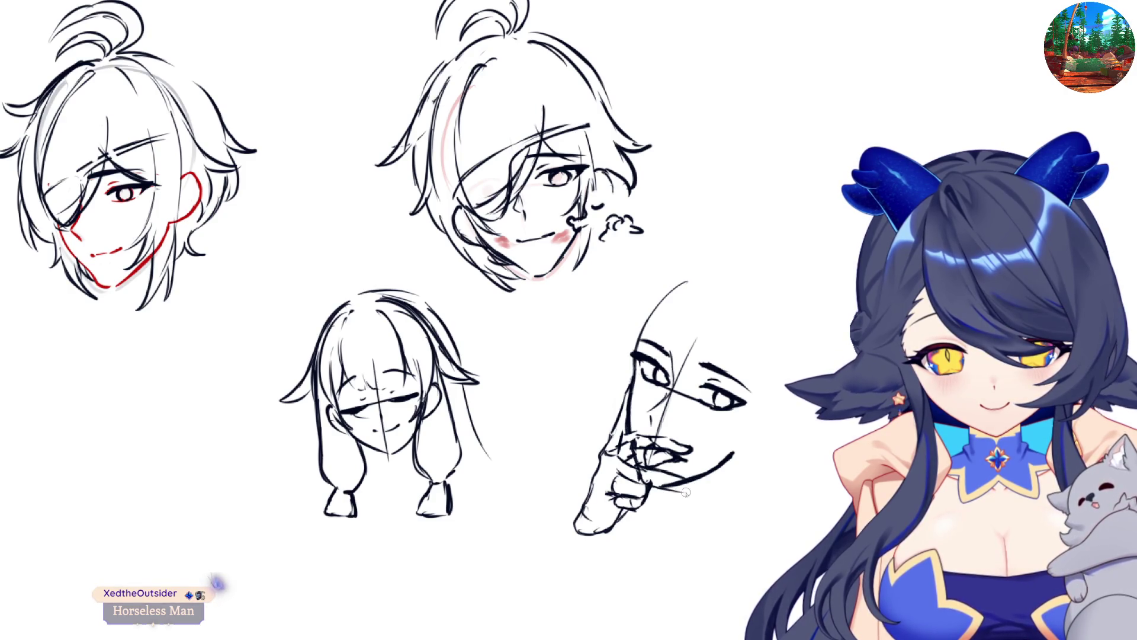
{"action": "key", "text": "m"}
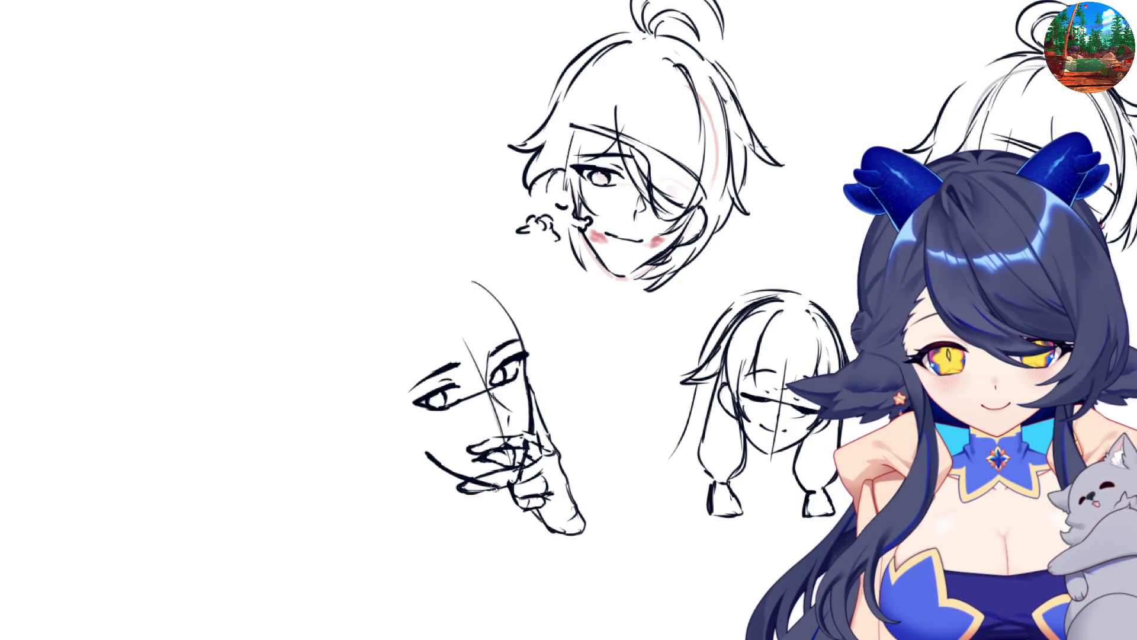
{"action": "key", "text": "m"}
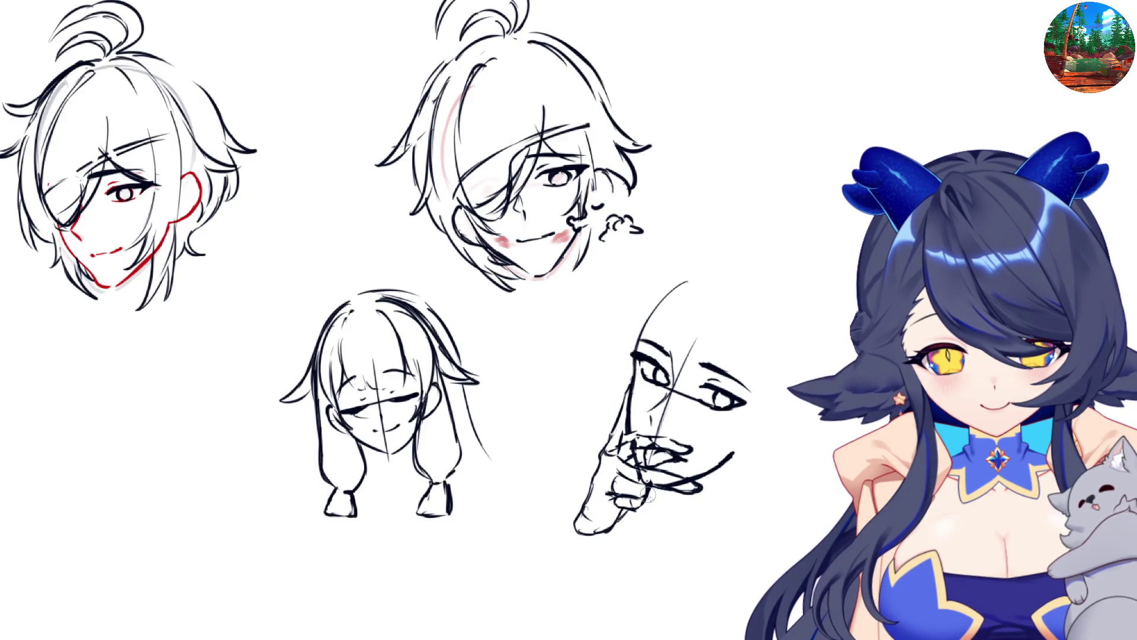
{"action": "mouse_move", "coordinate": [653, 483]}
{"action": "left_mouse_down"}
{"action": "mouse_move", "coordinate": [647, 510]}
{"action": "mouse_move", "coordinate": [665, 524]}
{"action": "mouse_move", "coordinate": [630, 513]}
{"action": "mouse_move", "coordinate": [640, 510]}
{"action": "left_mouse_up"}
{"action": "key", "text": "h"}
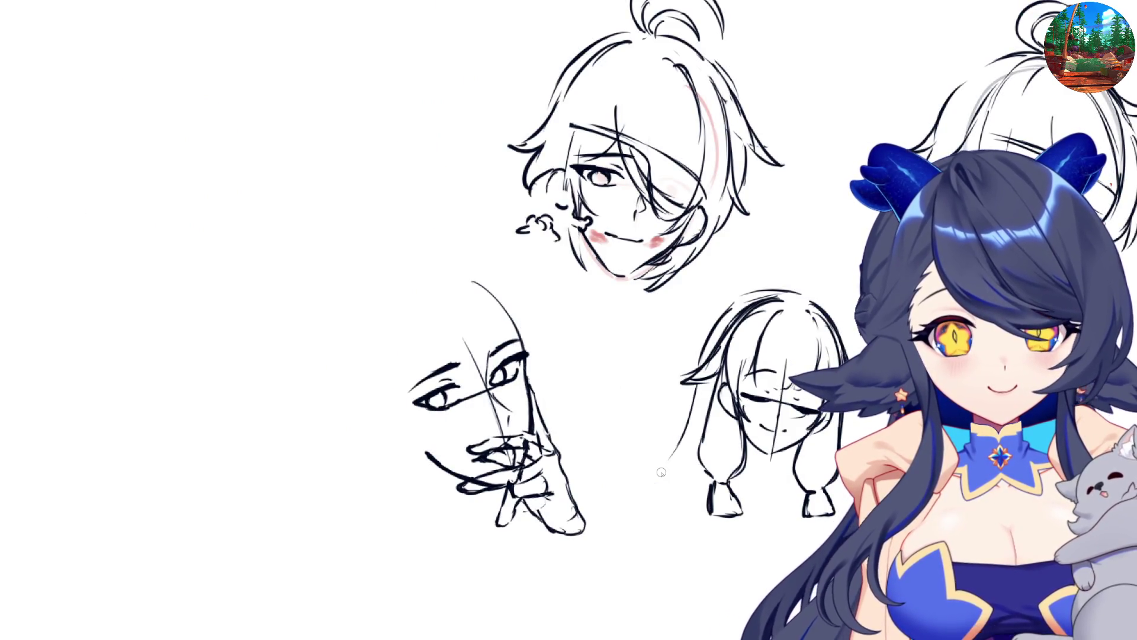
{"action": "key", "text": "h"}
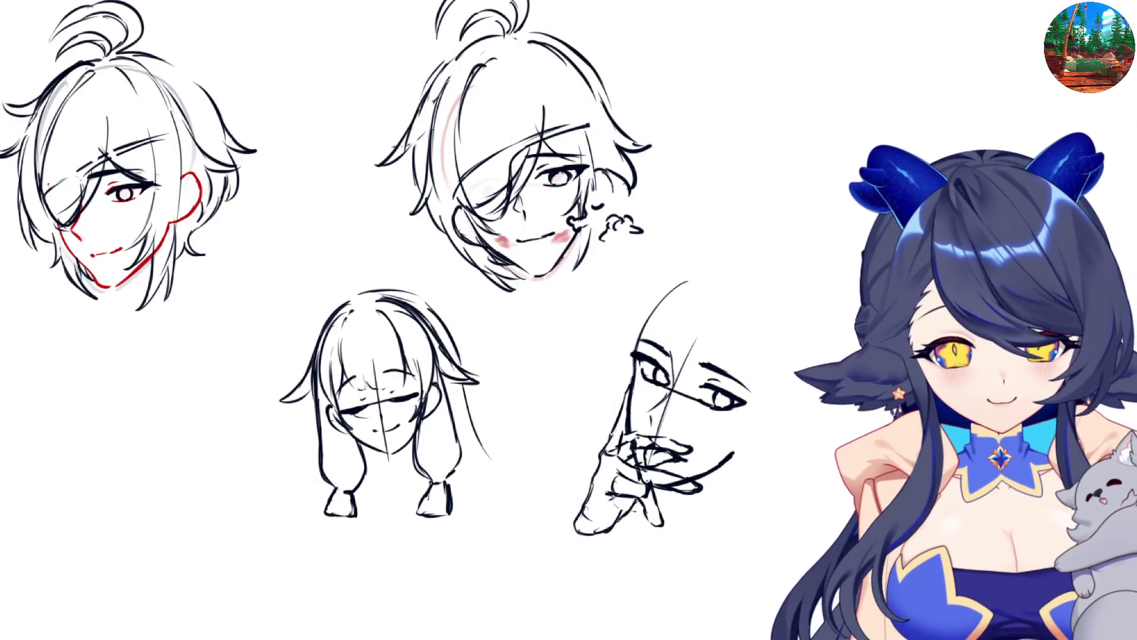
- Resize the red brush and ink the eye's upper line, thick lower corner and lid crease, then start the nose
{"action": "mouse_move", "coordinate": [727, 385]}
{"action": "left_mouse_down"}
{"action": "mouse_move", "coordinate": [586, 273]}
{"action": "mouse_move", "coordinate": [663, 355]}
{"action": "mouse_move", "coordinate": [727, 386]}
{"action": "mouse_move", "coordinate": [672, 381]}
{"action": "mouse_move", "coordinate": [635, 418]}
{"action": "mouse_move", "coordinate": [723, 449]}
{"action": "left_mouse_up"}
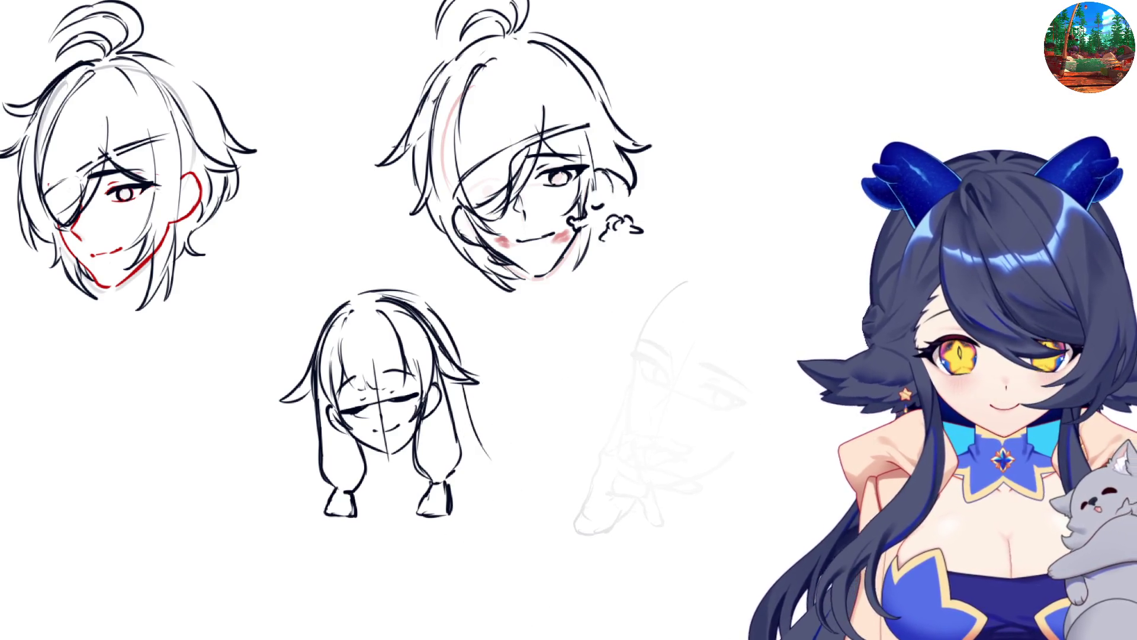
{"action": "key", "text": "m"}
{"action": "left_click_drag", "start_coordinate": [492, 380], "coordinate": [529, 355]}
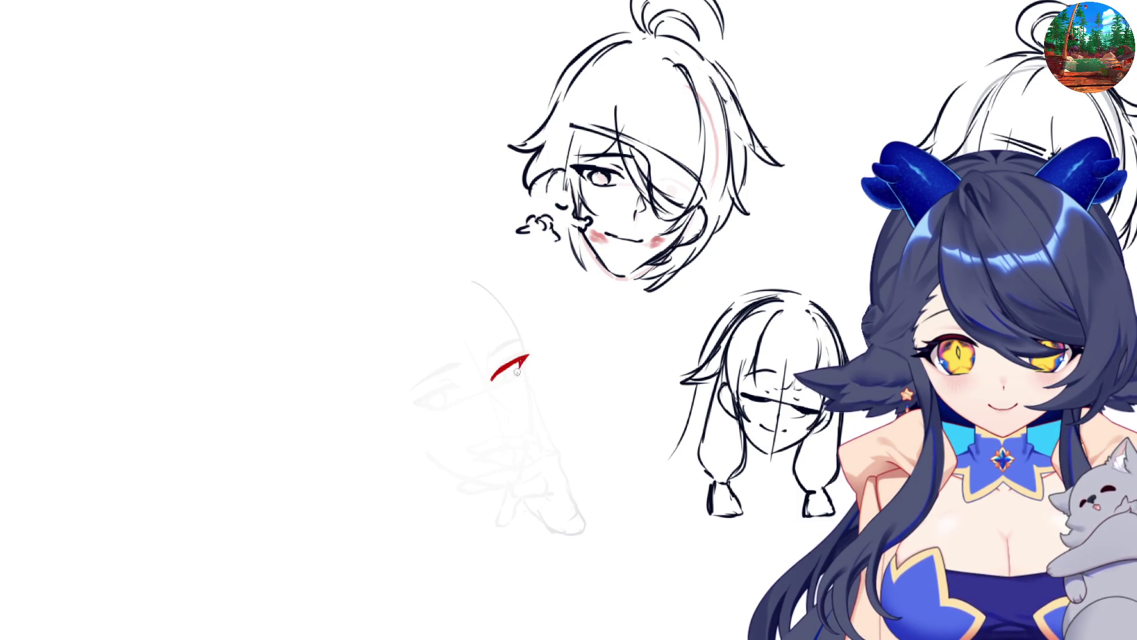
{"action": "key", "text": "m"}
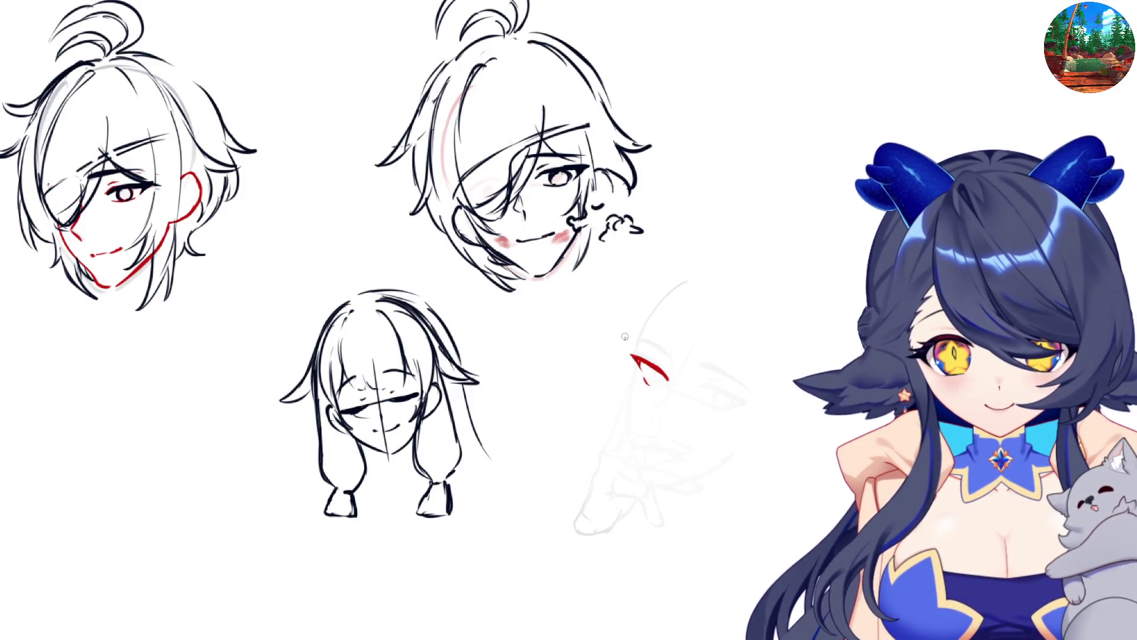
{"action": "left_click_drag", "start_coordinate": [641, 372], "coordinate": [660, 385]}
{"action": "key", "text": "m"}
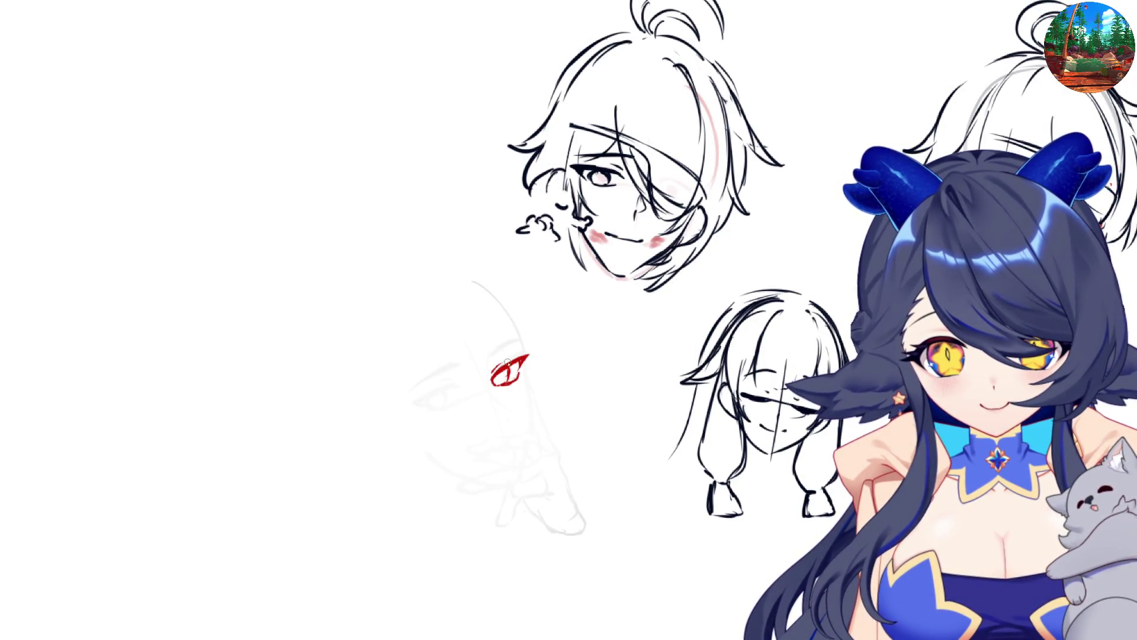
{"action": "key", "text": "m"}
{"action": "key", "text": "m"}
{"action": "left_click_drag", "start_coordinate": [489, 357], "coordinate": [529, 335]}
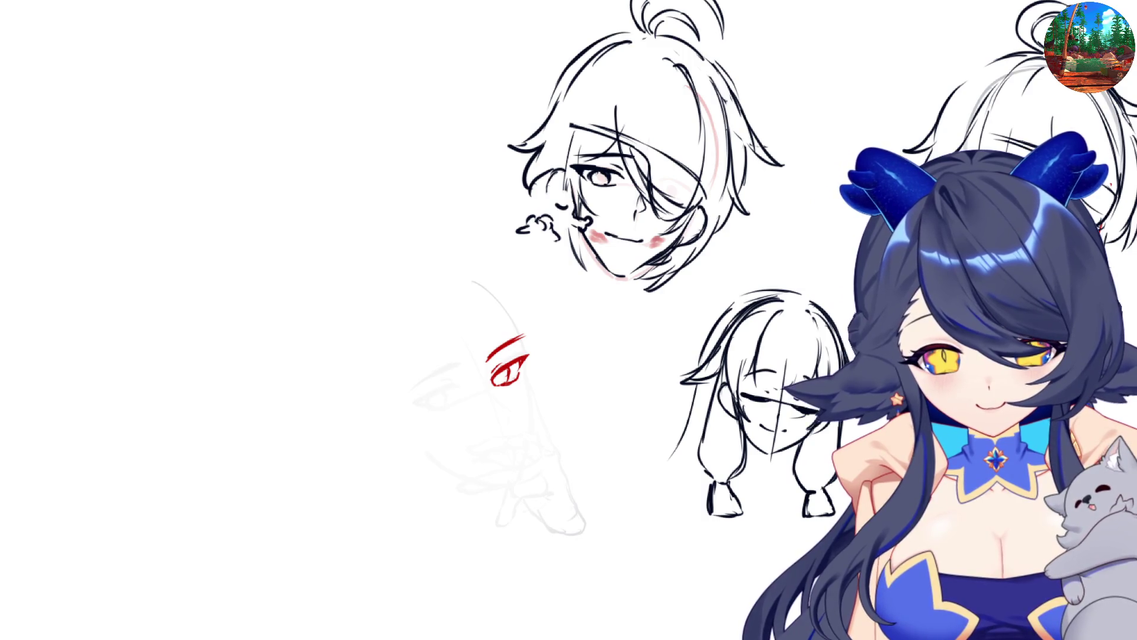
{"action": "key", "text": "h"}
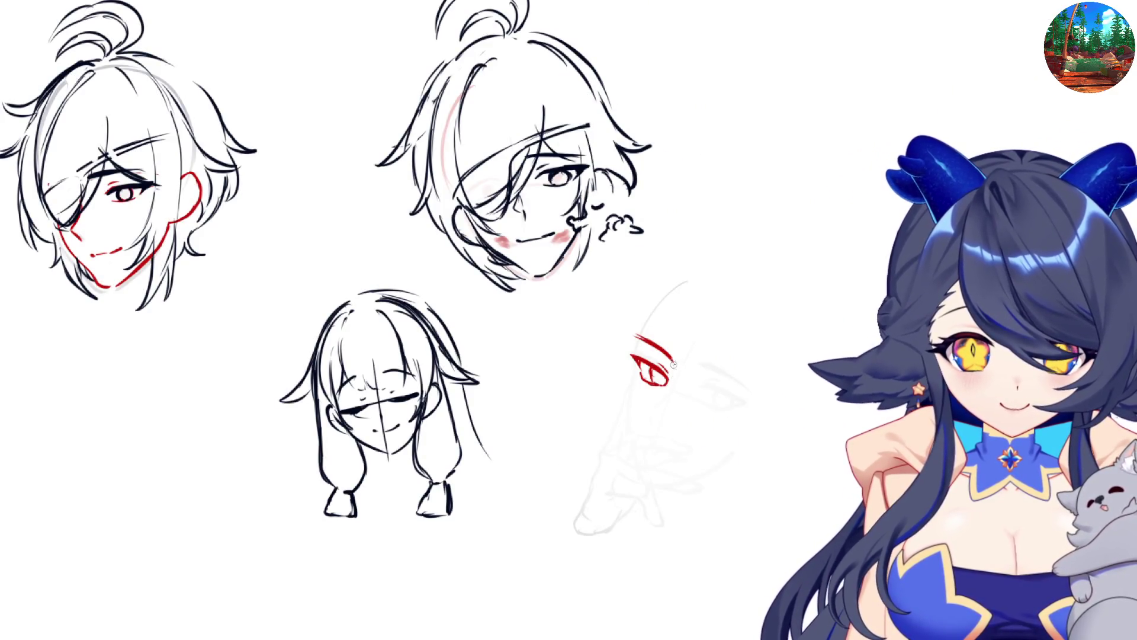
{"action": "mouse_move", "coordinate": [671, 353]}
{"action": "left_mouse_down"}
{"action": "mouse_move", "coordinate": [673, 391]}
{"action": "mouse_move", "coordinate": [654, 415]}
{"action": "left_mouse_up"}
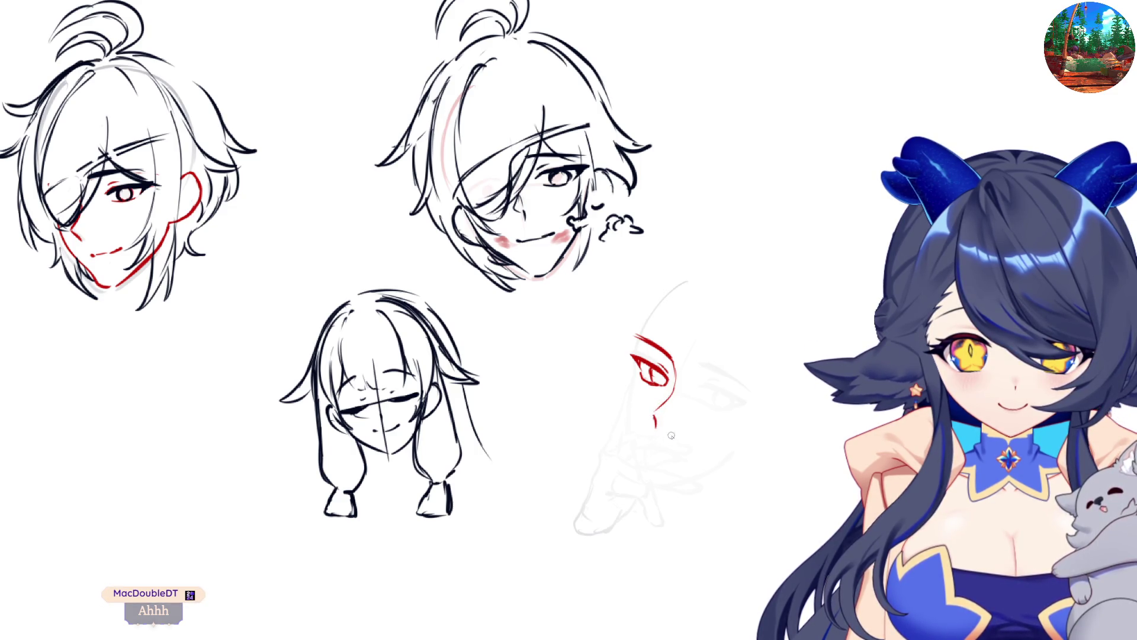
- Ink the red nose tip, the mouth line below it and the second eye's first lash line
{"action": "left_click_drag", "start_coordinate": [647, 436], "coordinate": [653, 441]}
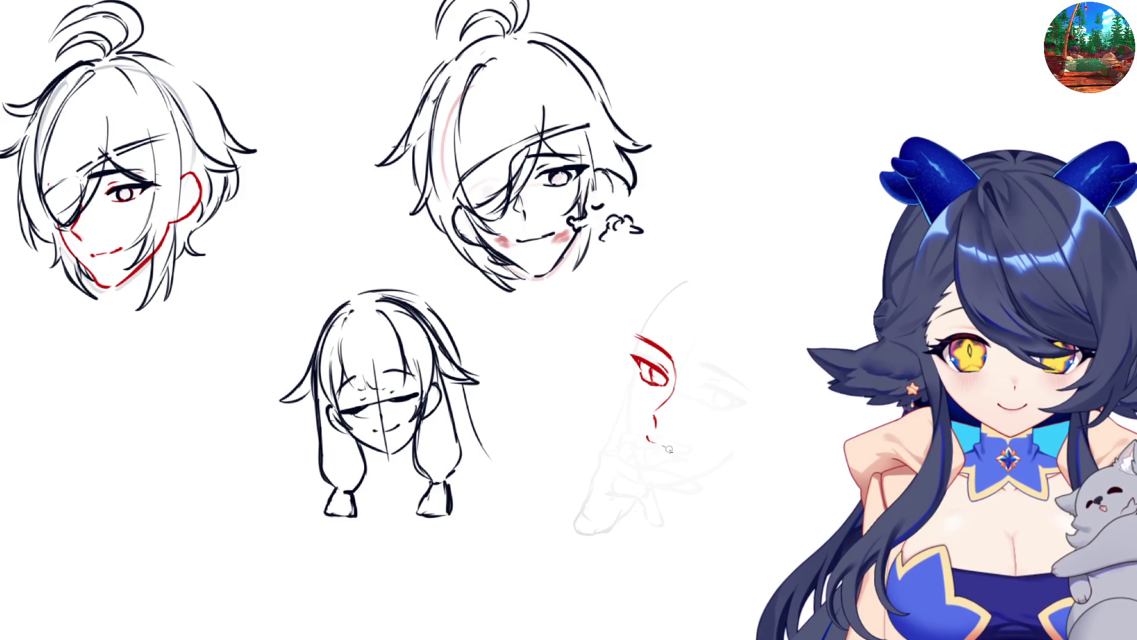
{"action": "key", "text": "ctrl+z"}
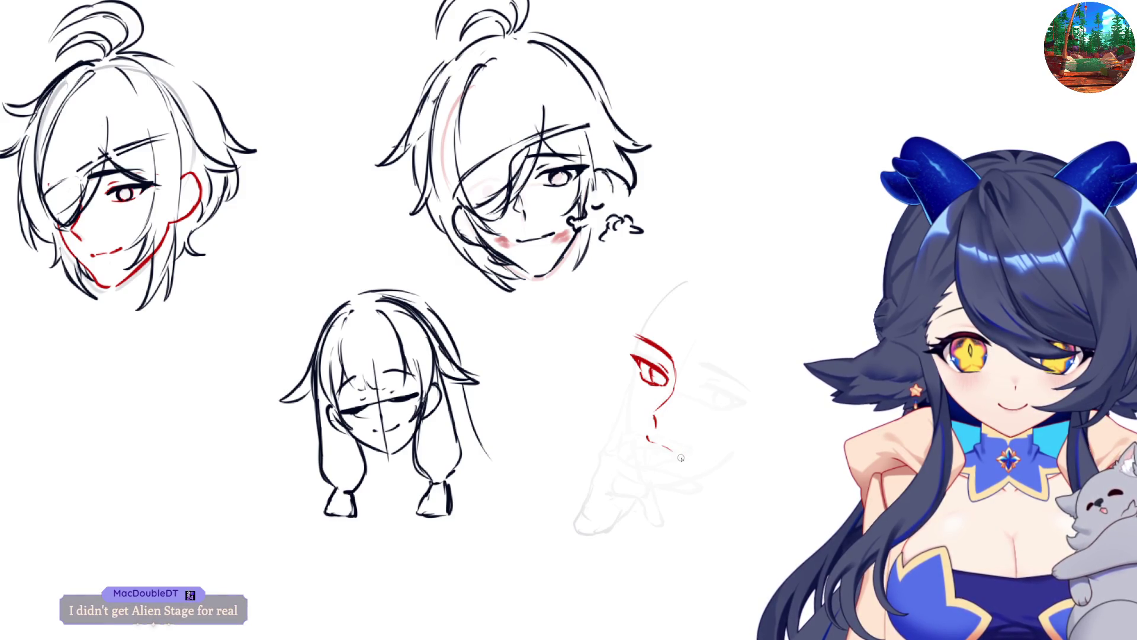
{"action": "mouse_move", "coordinate": [645, 441]}
{"action": "left_mouse_down"}
{"action": "mouse_move", "coordinate": [662, 451]}
{"action": "mouse_move", "coordinate": [649, 476]}
{"action": "mouse_move", "coordinate": [674, 454]}
{"action": "left_mouse_up"}
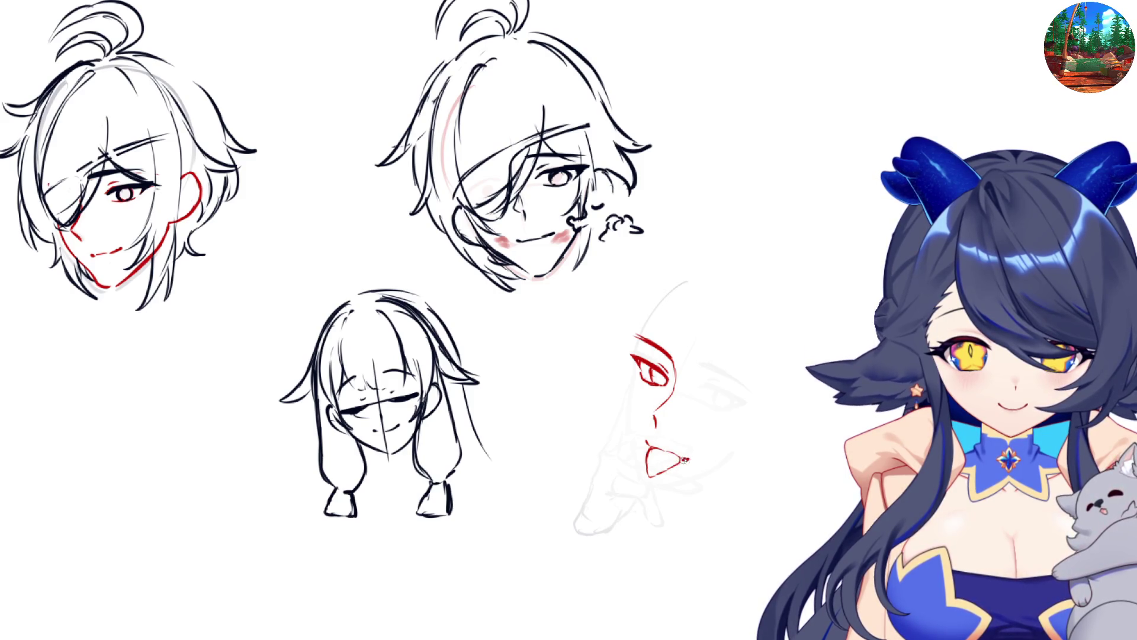
{"action": "key", "text": "h"}
{"action": "key", "text": "h"}
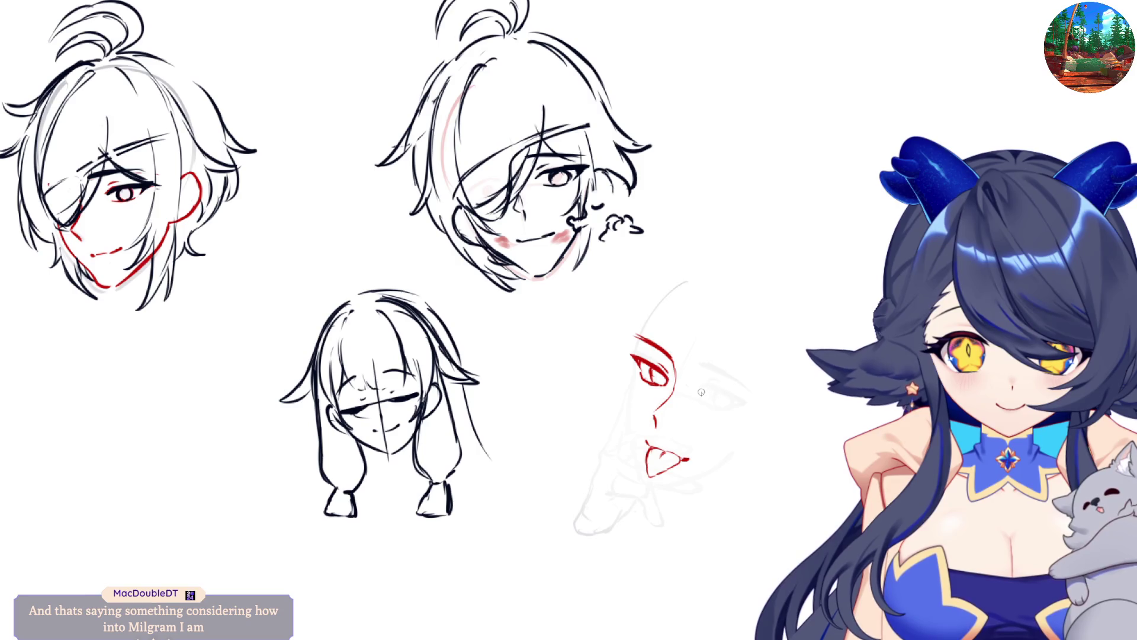
{"action": "left_click_drag", "start_coordinate": [700, 391], "coordinate": [748, 408]}
{"action": "key", "text": "m"}
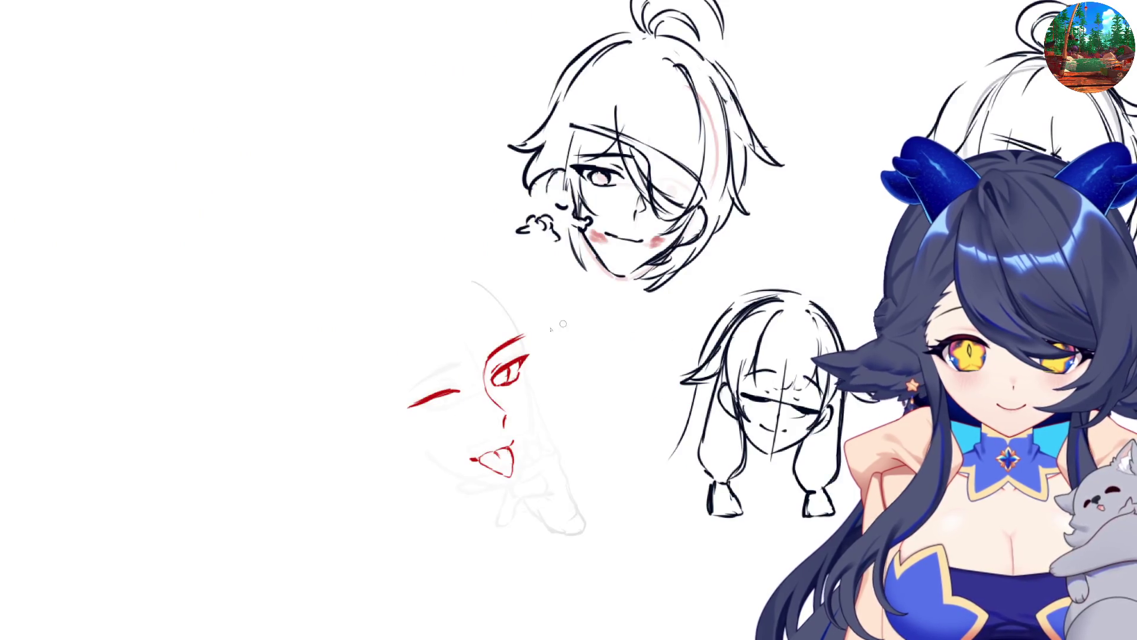
- Thicken the second eye's lash line, detail its interior and add its eyebrow
{"action": "mouse_move", "coordinate": [409, 407]}
{"action": "left_mouse_down"}
{"action": "mouse_move", "coordinate": [435, 414]}
{"action": "mouse_move", "coordinate": [448, 405]}
{"action": "left_mouse_up"}
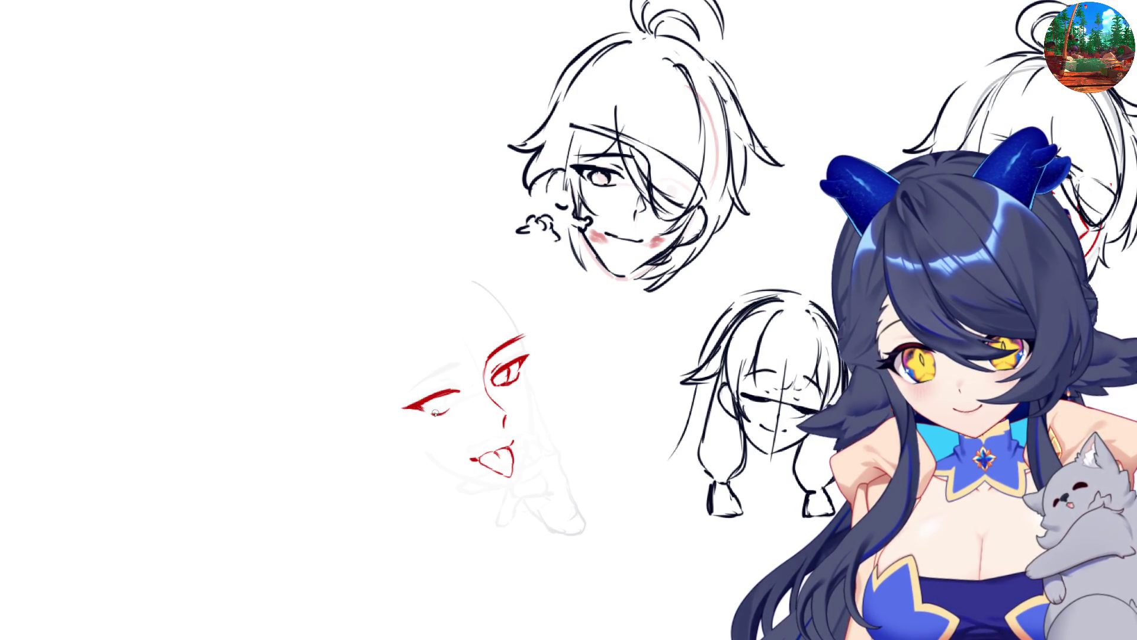
{"action": "key", "text": "m"}
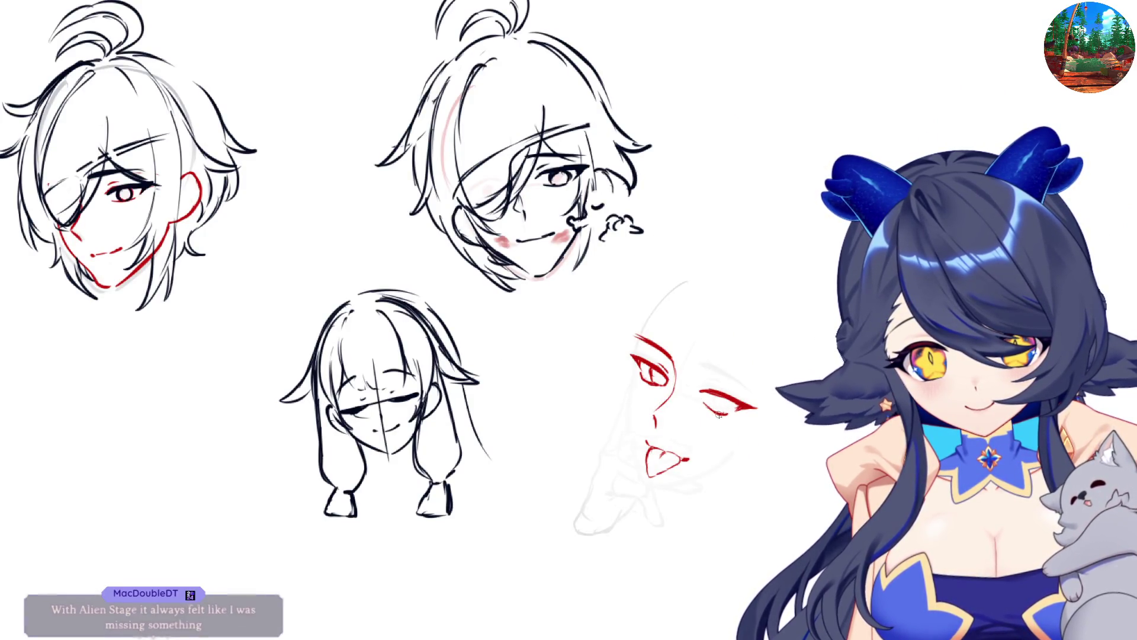
{"action": "left_click_drag", "start_coordinate": [713, 403], "coordinate": [719, 412]}
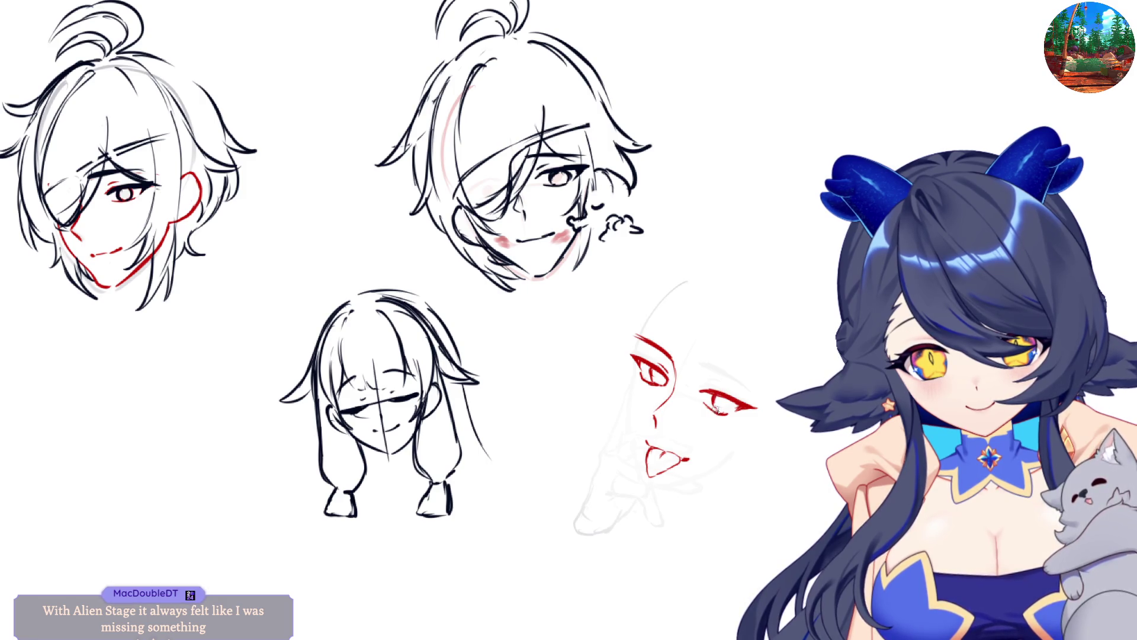
{"action": "key", "text": "m"}
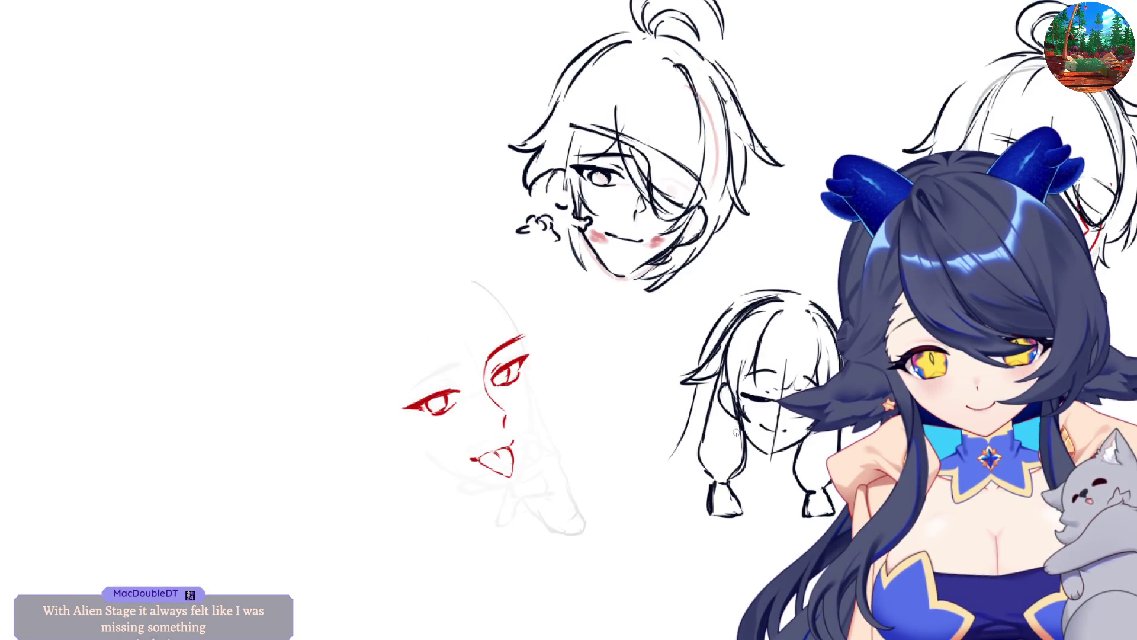
{"action": "key", "text": "m"}
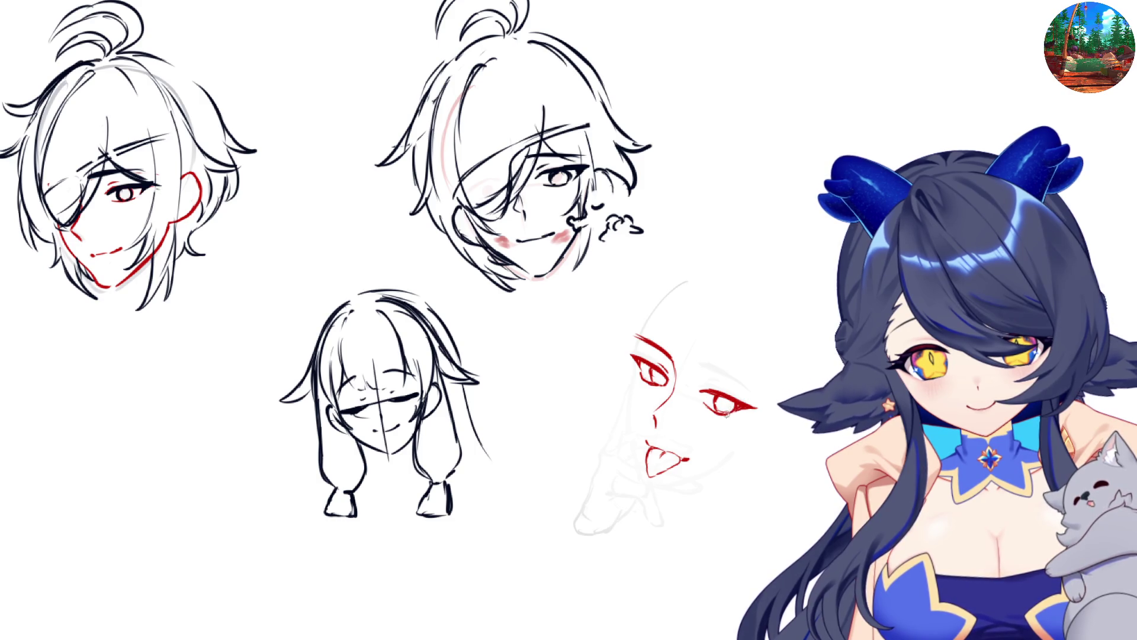
{"action": "key", "text": "m"}
{"action": "key", "text": "m"}
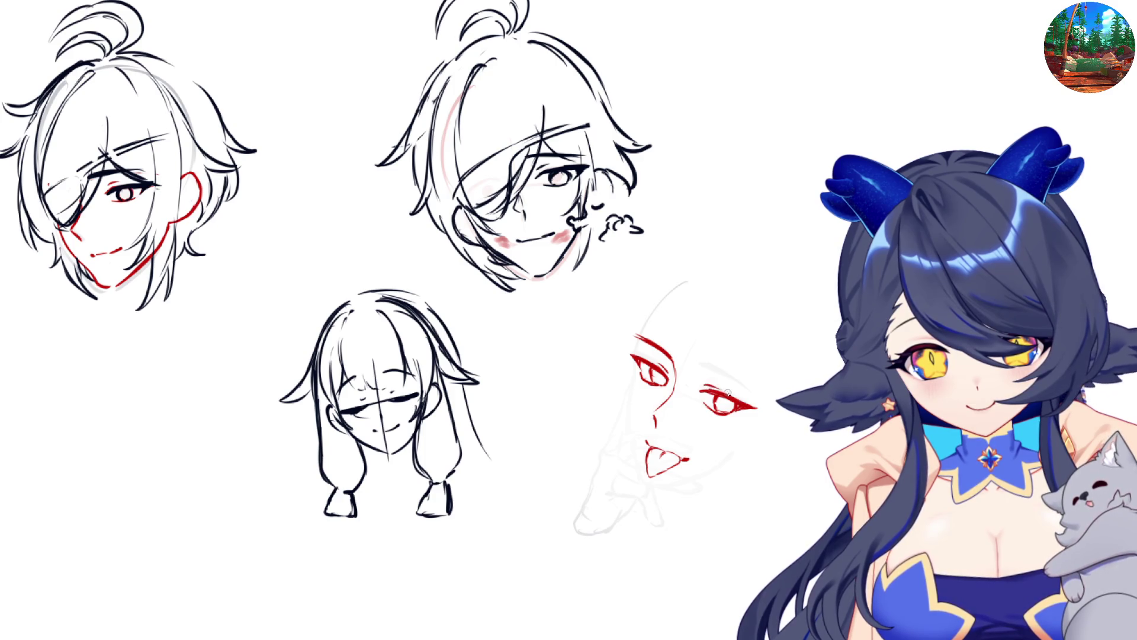
{"action": "mouse_move", "coordinate": [716, 375]}
{"action": "left_mouse_down"}
{"action": "mouse_move", "coordinate": [699, 370]}
{"action": "mouse_move", "coordinate": [738, 388]}
{"action": "mouse_move", "coordinate": [718, 378]}
{"action": "left_mouse_up"}
{"action": "key", "text": "m"}
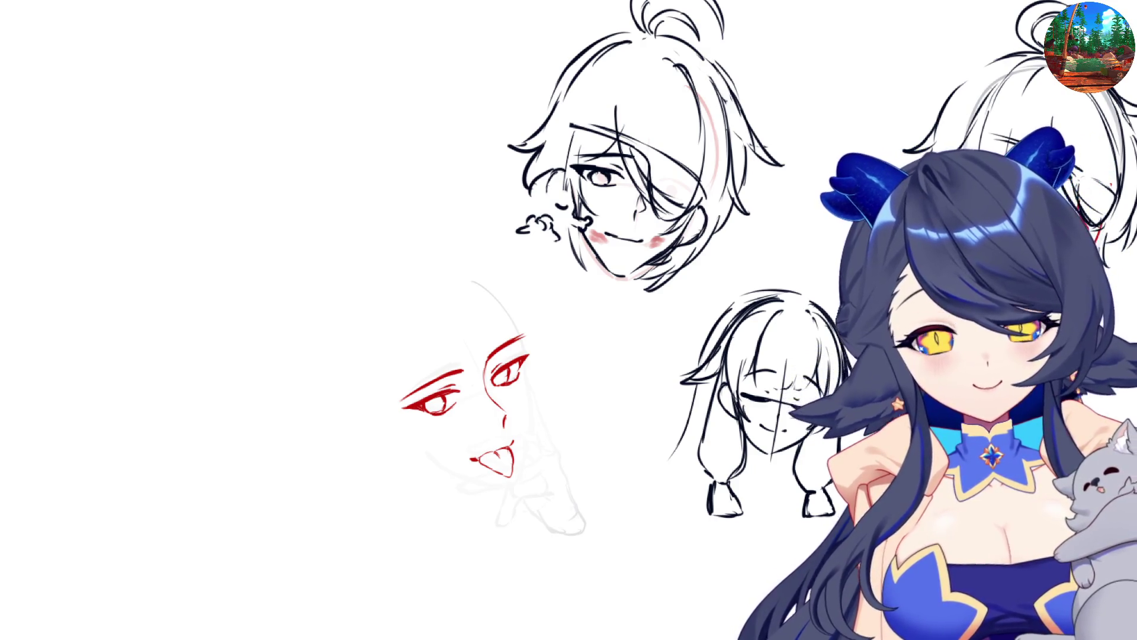
- Draw the left cheek outline in red and the chin line under the mouth
{"action": "key", "text": "m"}
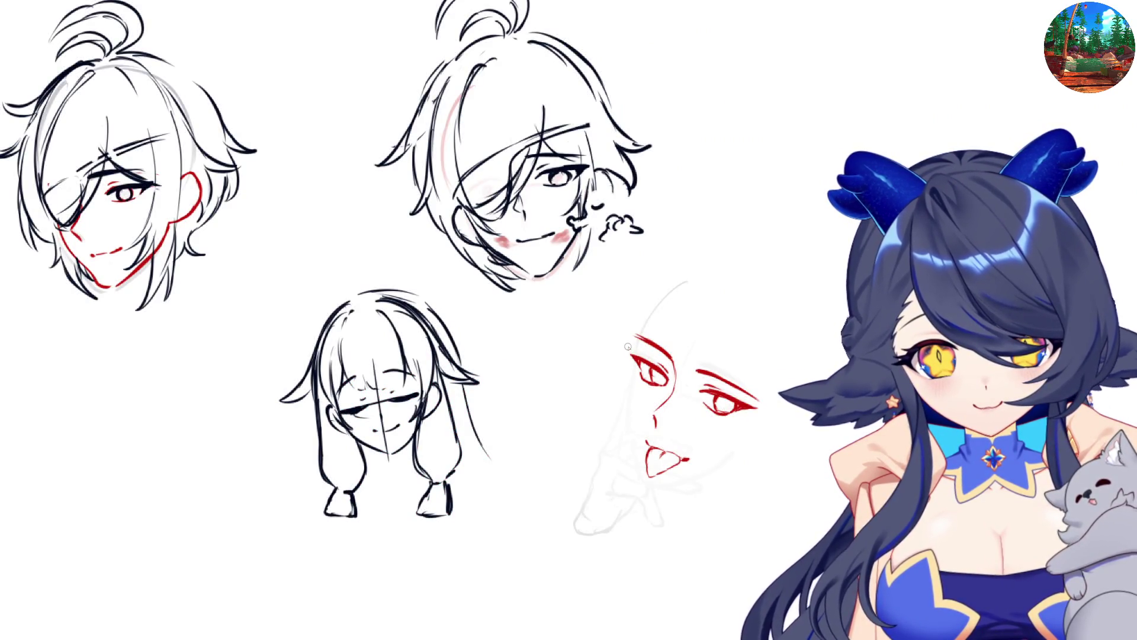
{"action": "left_click_drag", "start_coordinate": [629, 348], "coordinate": [632, 432]}
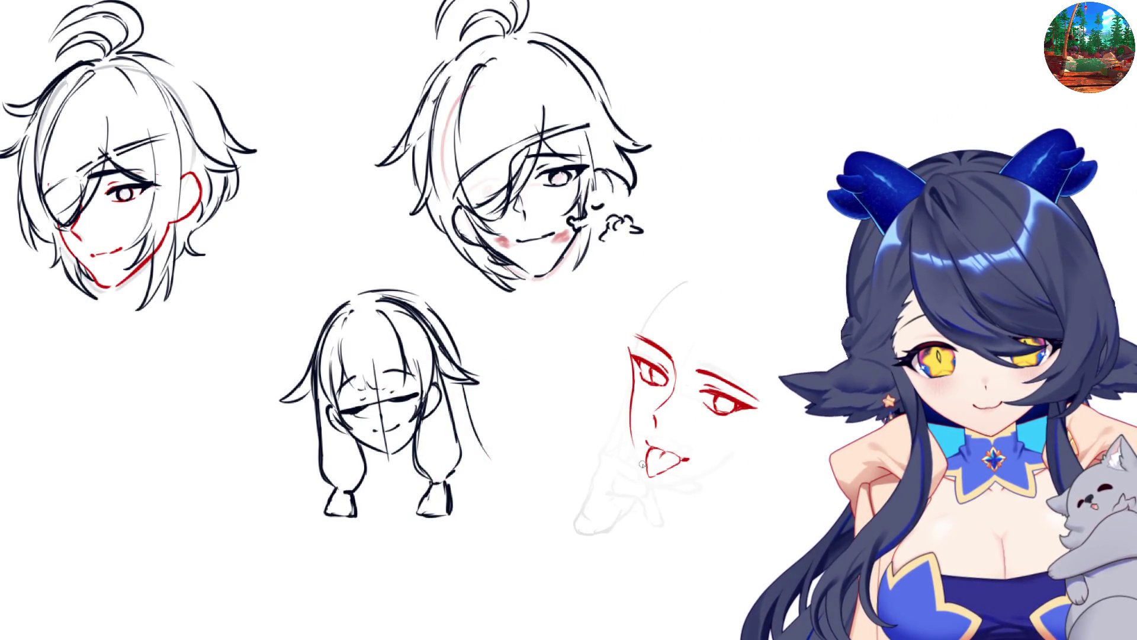
{"action": "left_click_drag", "start_coordinate": [630, 386], "coordinate": [651, 496]}
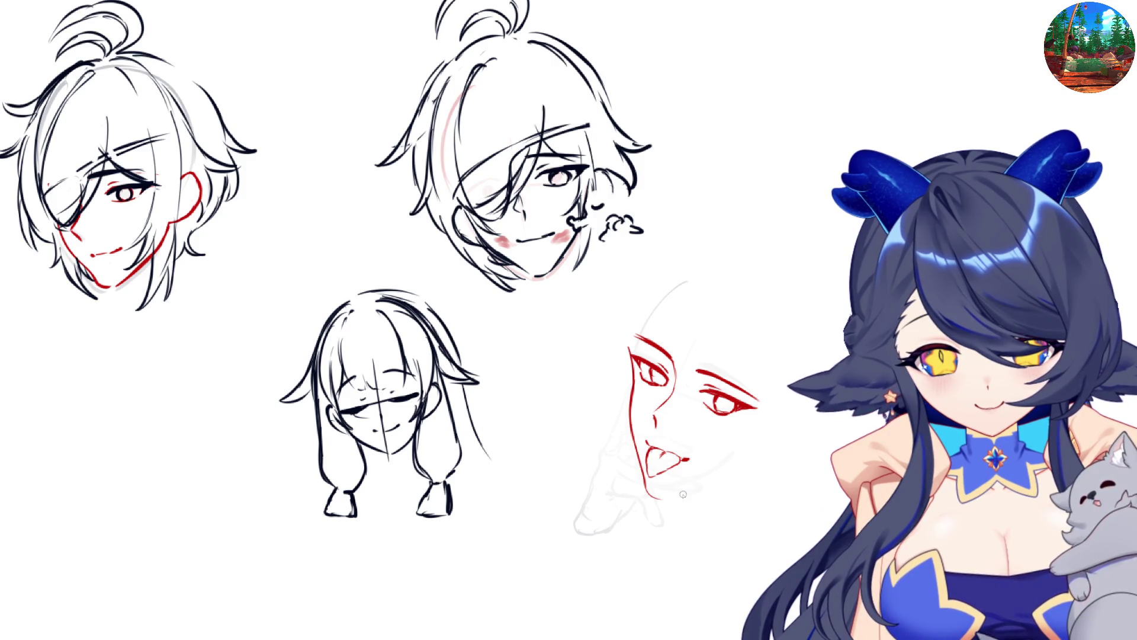
{"action": "mouse_move", "coordinate": [648, 490]}
{"action": "left_mouse_down"}
{"action": "mouse_move", "coordinate": [673, 496]}
{"action": "mouse_move", "coordinate": [750, 461]}
{"action": "left_mouse_up"}
- Erase the lower red jaw line and redraw it under the mouth, then shrink the brush
{"action": "key", "text": "m"}
{"action": "left_click_drag", "start_coordinate": [401, 455], "coordinate": [483, 495]}
{"action": "left_click_drag", "start_coordinate": [414, 450], "coordinate": [495, 500]}
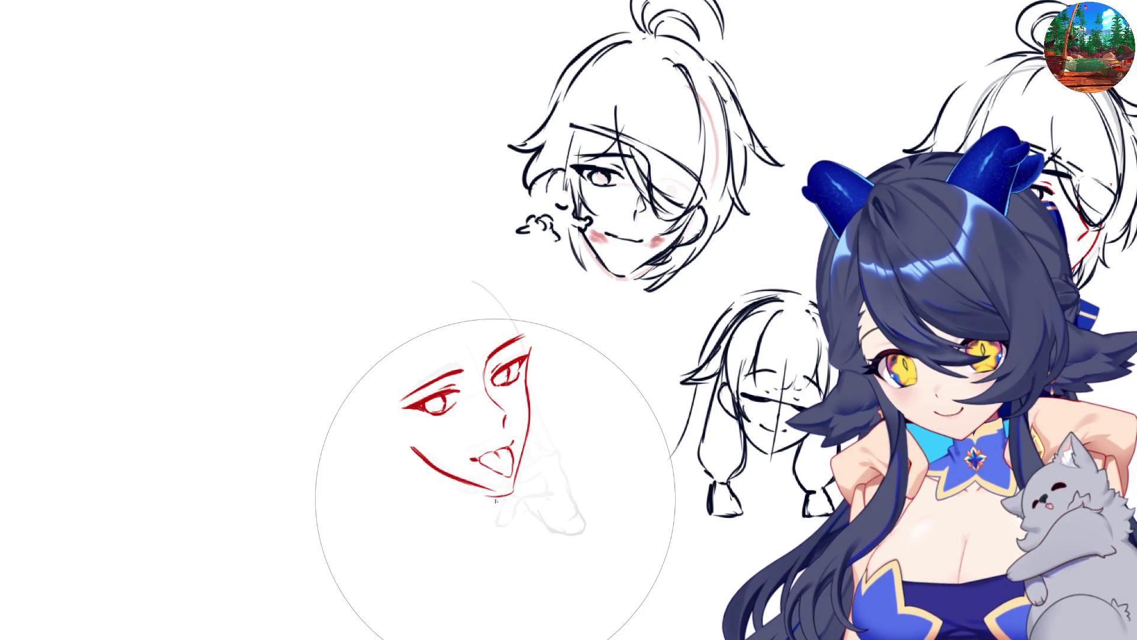
{"action": "key", "text": "e"}
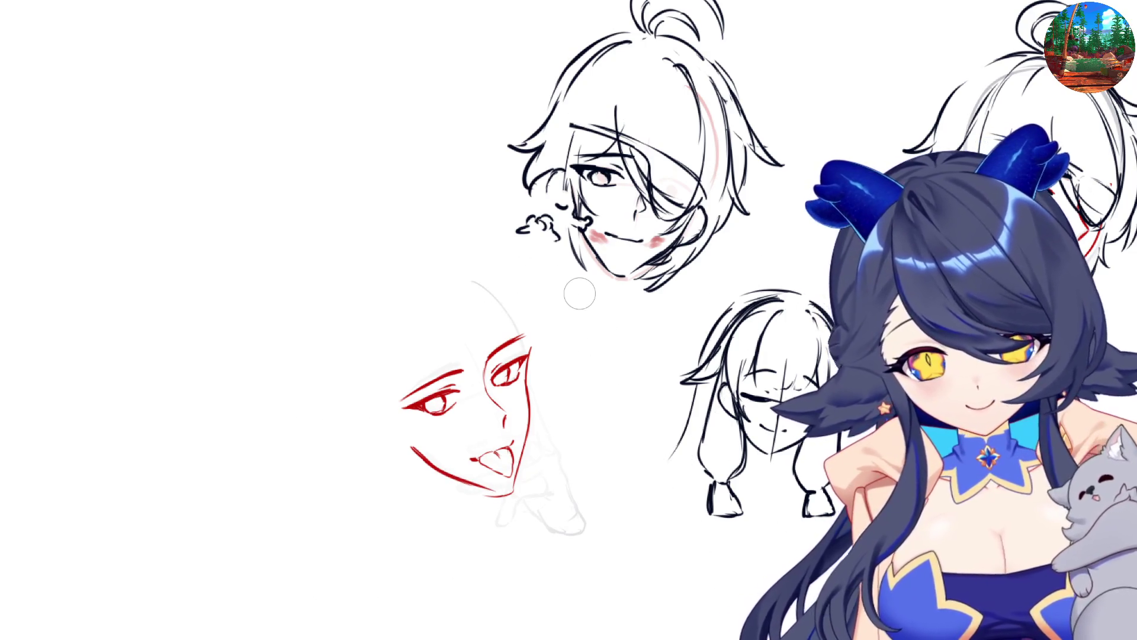
- Flip the canvas to check the face, then add a stroke left of the face outline
{"action": "key", "text": "m"}
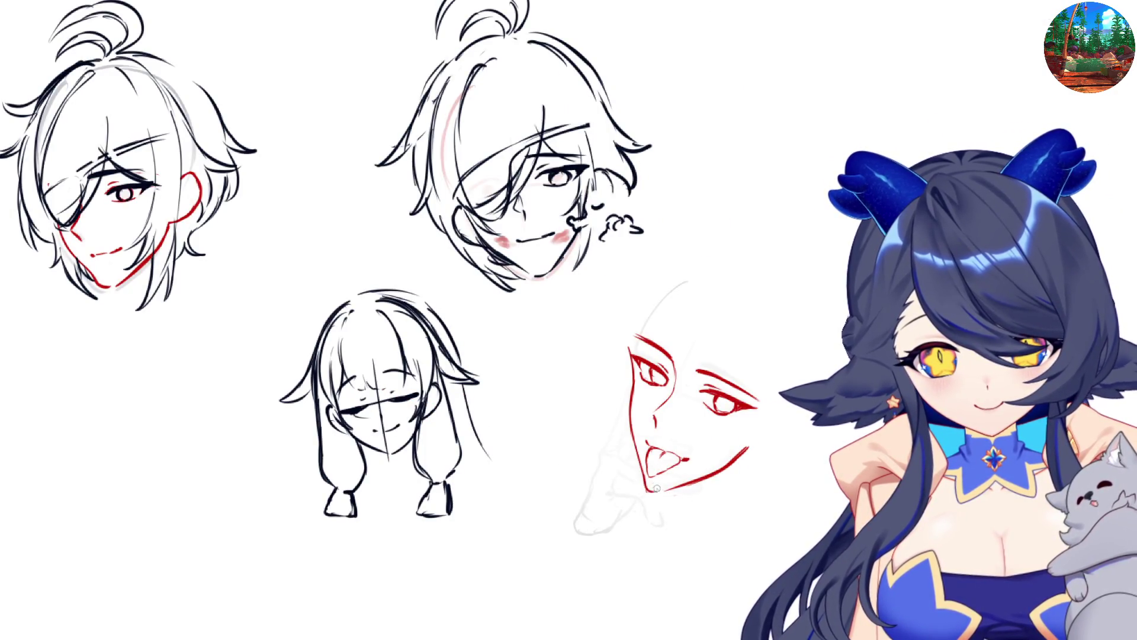
{"action": "key", "text": "m"}
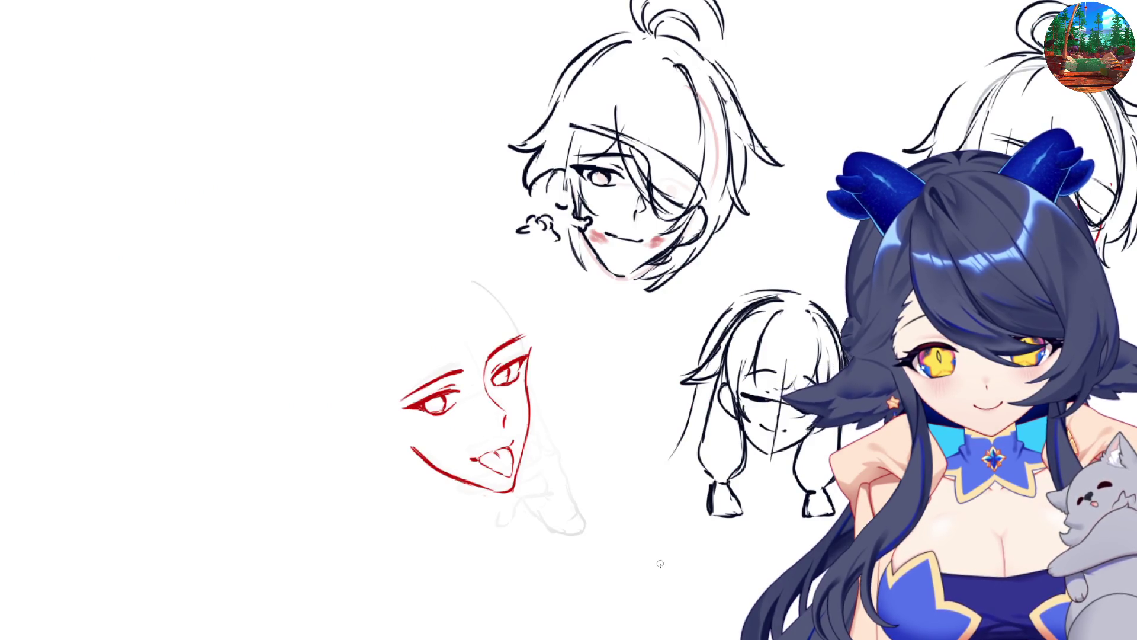
{"action": "key", "text": "m"}
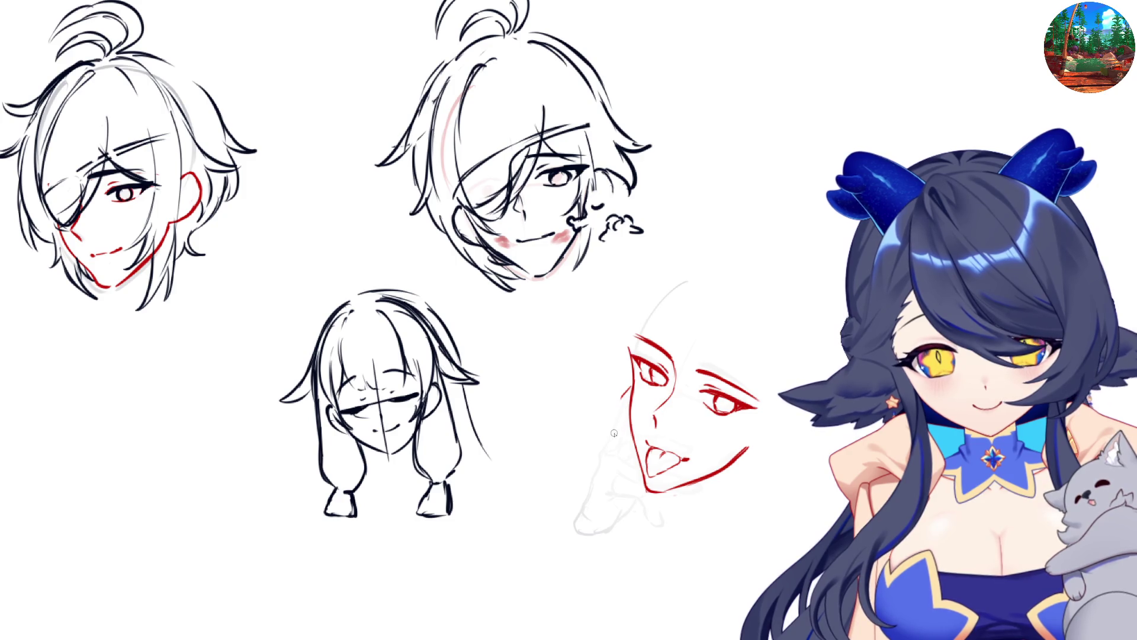
{"action": "left_click_drag", "start_coordinate": [604, 448], "coordinate": [617, 408]}
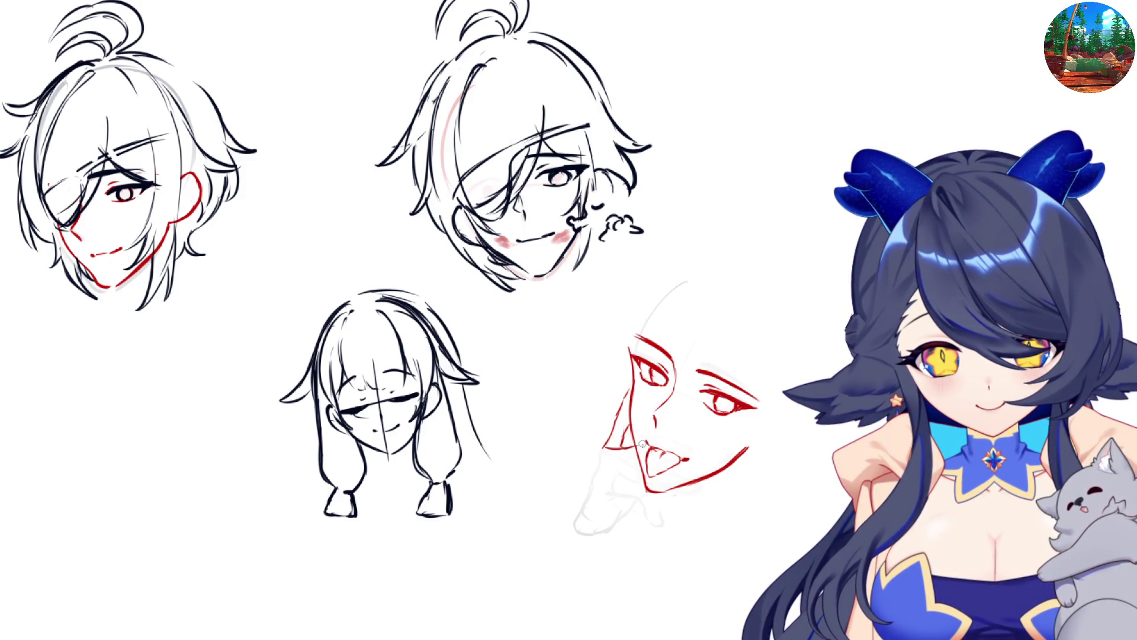
- Sketch strokes over the cheek and mouth area, checking it mirrored
{"action": "mouse_move", "coordinate": [601, 449]}
{"action": "left_mouse_down"}
{"action": "mouse_move", "coordinate": [598, 461]}
{"action": "mouse_move", "coordinate": [639, 458]}
{"action": "left_mouse_up"}
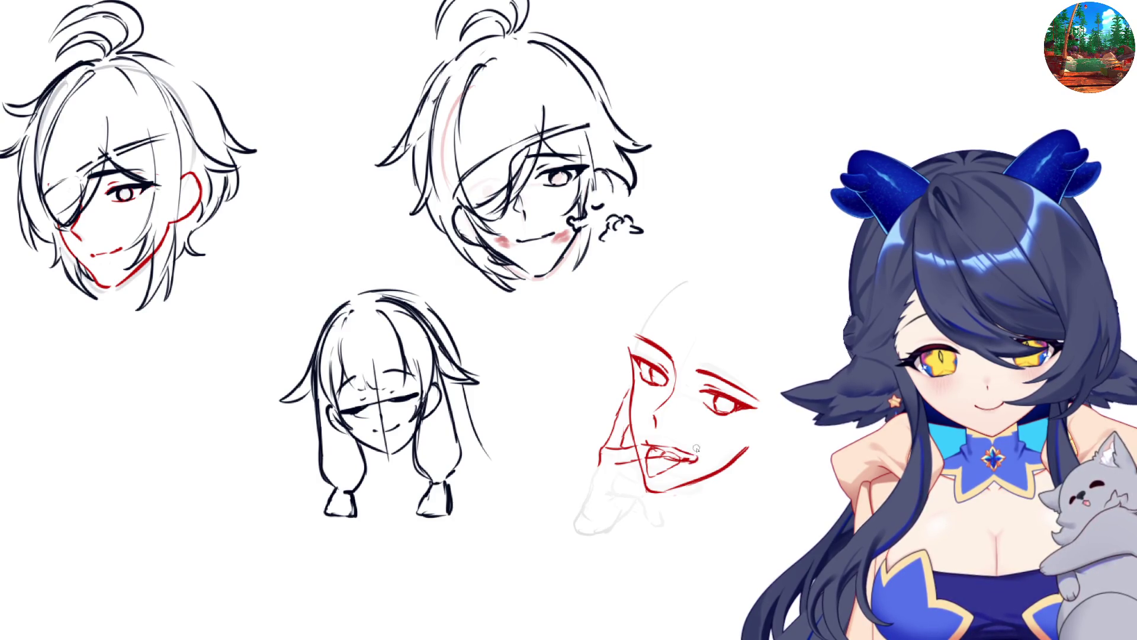
{"action": "key", "text": "m"}
{"action": "key", "text": "m"}
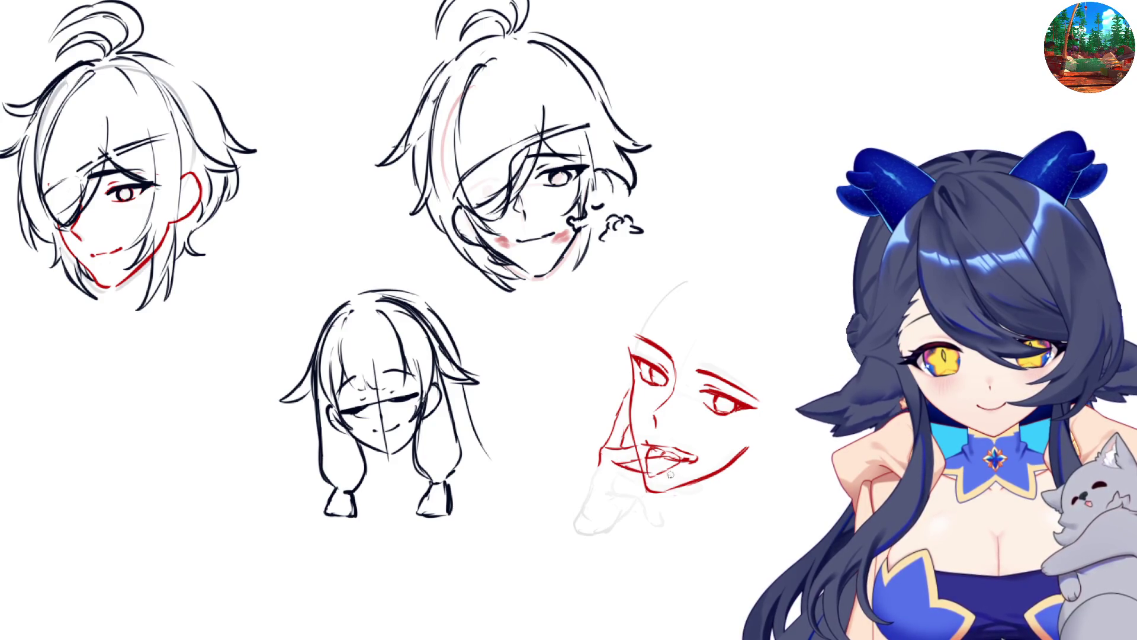
{"action": "key", "text": "m"}
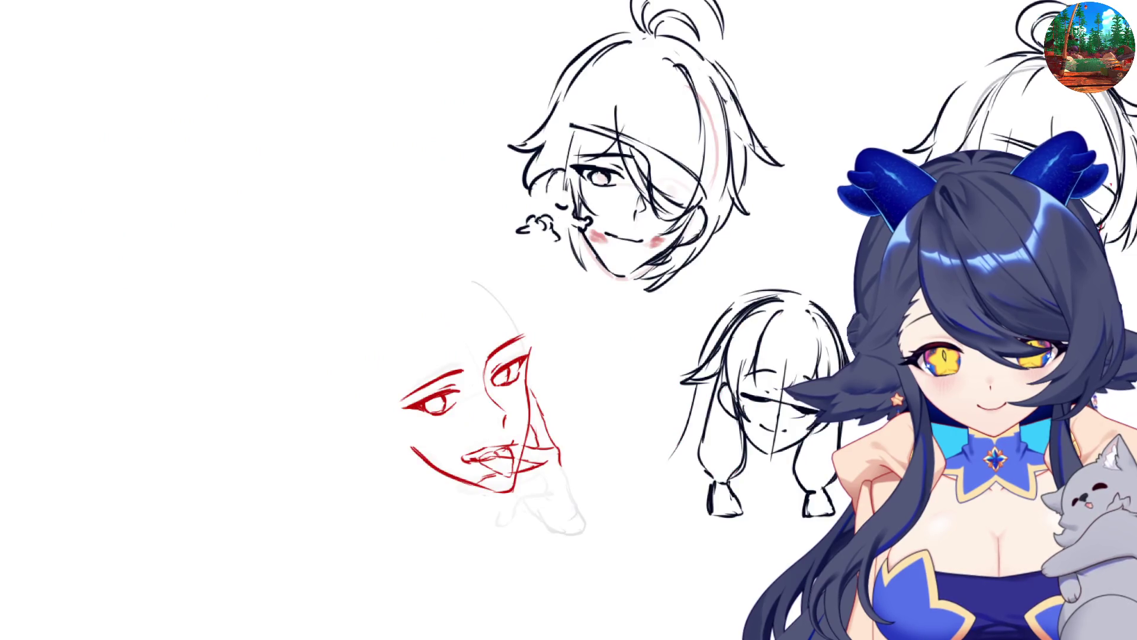
- Lasso and delete the red face rough, deselect, and flip the canvas back
{"action": "mouse_move", "coordinate": [569, 311]}
{"action": "left_mouse_down"}
{"action": "mouse_move", "coordinate": [379, 278]}
{"action": "mouse_move", "coordinate": [574, 533]}
{"action": "left_mouse_up"}
{"action": "key", "text": "Delete"}
{"action": "key", "text": "ctrl+d"}
{"action": "key", "text": "m"}
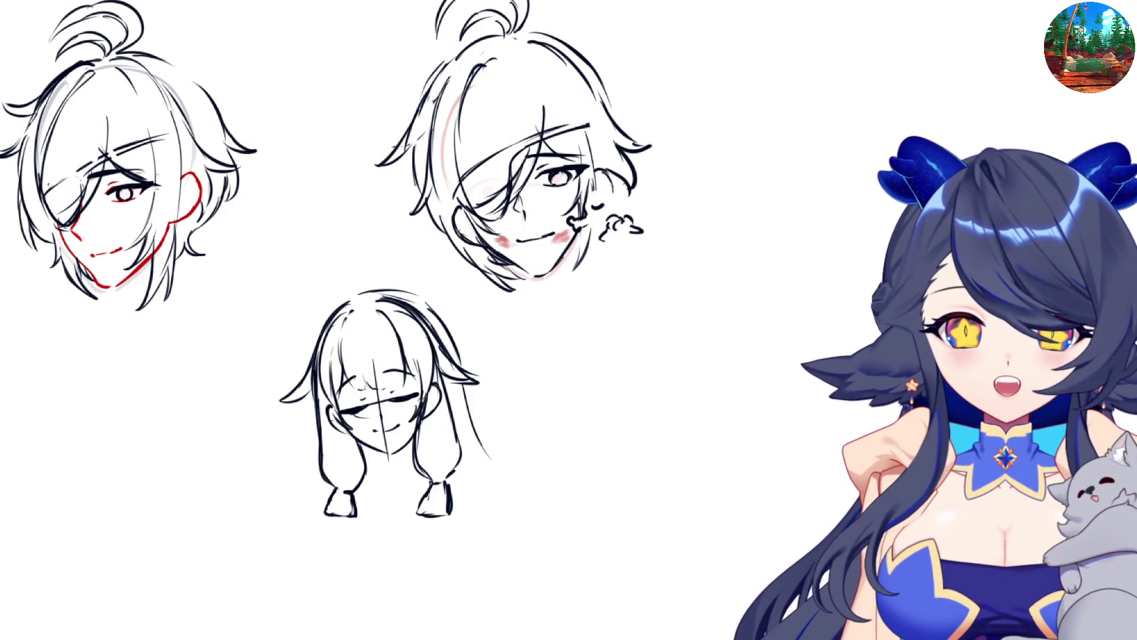
- Draw two red head circles side by side, undoing stray curves
{"action": "mouse_move", "coordinate": [718, 301]}
{"action": "left_mouse_down"}
{"action": "mouse_move", "coordinate": [704, 372]}
{"action": "mouse_move", "coordinate": [714, 298]}
{"action": "mouse_move", "coordinate": [773, 299]}
{"action": "mouse_move", "coordinate": [786, 328]}
{"action": "mouse_move", "coordinate": [778, 366]}
{"action": "left_mouse_up"}
{"action": "key", "text": "ctrl+z"}
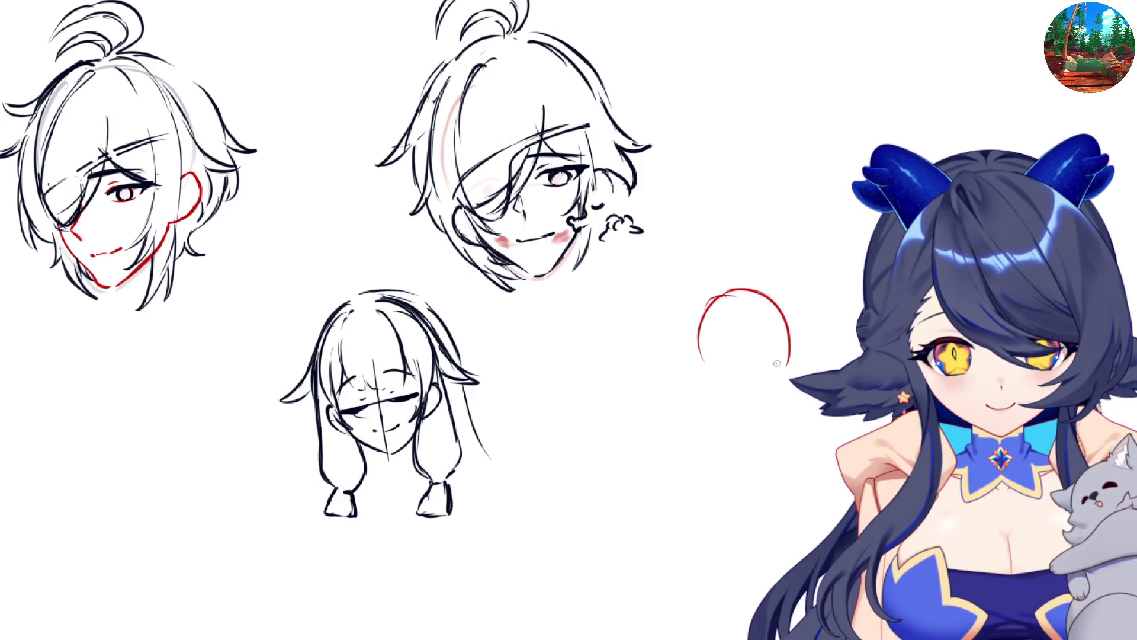
{"action": "mouse_move", "coordinate": [698, 342]}
{"action": "left_mouse_down"}
{"action": "mouse_move", "coordinate": [706, 388]}
{"action": "mouse_move", "coordinate": [745, 416]}
{"action": "left_mouse_up"}
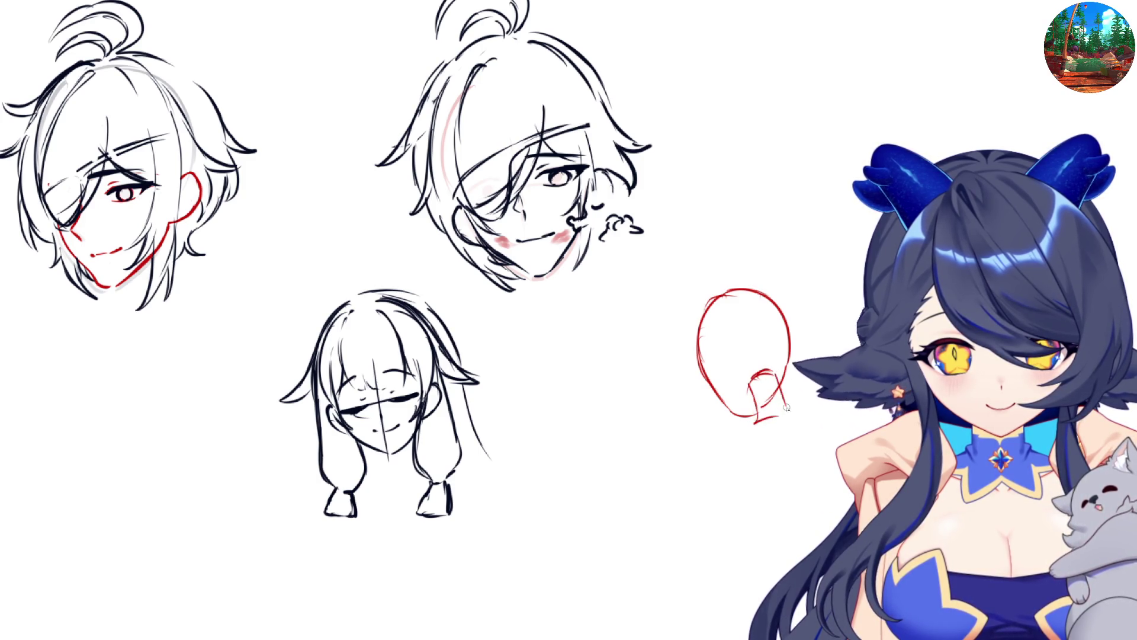
{"action": "left_click_drag", "start_coordinate": [790, 406], "coordinate": [462, 406]}
{"action": "mouse_move", "coordinate": [490, 311]}
{"action": "left_mouse_down"}
{"action": "mouse_move", "coordinate": [462, 391]}
{"action": "mouse_move", "coordinate": [499, 313]}
{"action": "mouse_move", "coordinate": [539, 324]}
{"action": "mouse_move", "coordinate": [548, 379]}
{"action": "mouse_move", "coordinate": [536, 408]}
{"action": "left_mouse_up"}
{"action": "key", "text": "ctrl+z"}
{"action": "key", "text": "ctrl+z"}
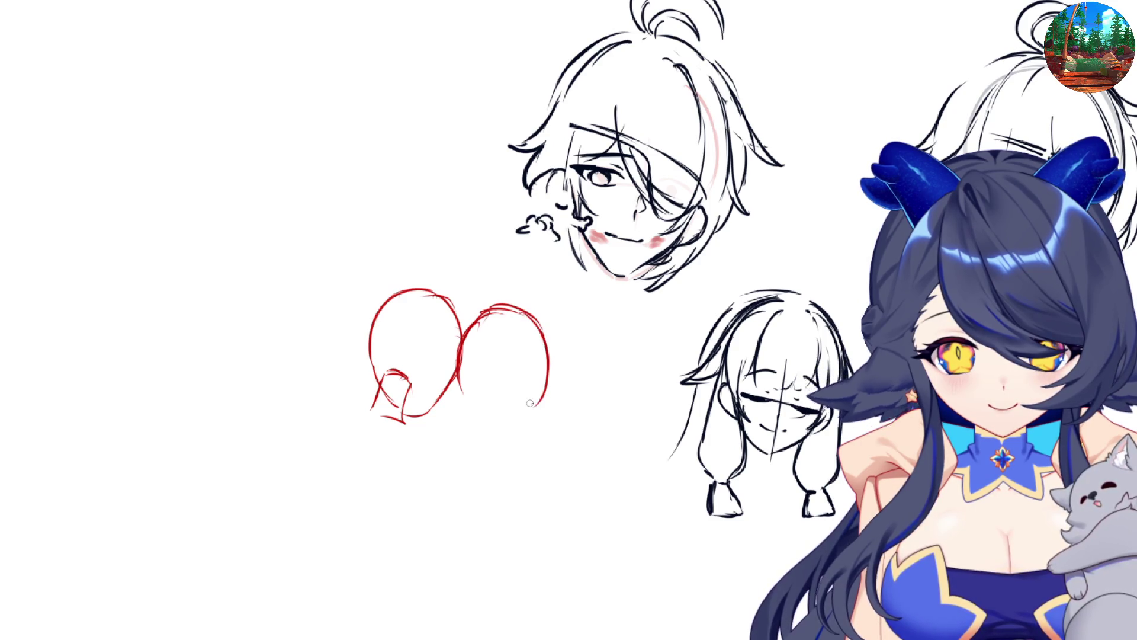
{"action": "mouse_move", "coordinate": [459, 379]}
{"action": "left_mouse_down"}
{"action": "mouse_move", "coordinate": [473, 429]}
{"action": "mouse_move", "coordinate": [509, 430]}
{"action": "left_mouse_up"}
- Tilt the left head circle counter-clockwise, erase the overlap, and join the two heads
{"action": "key", "text": "m"}
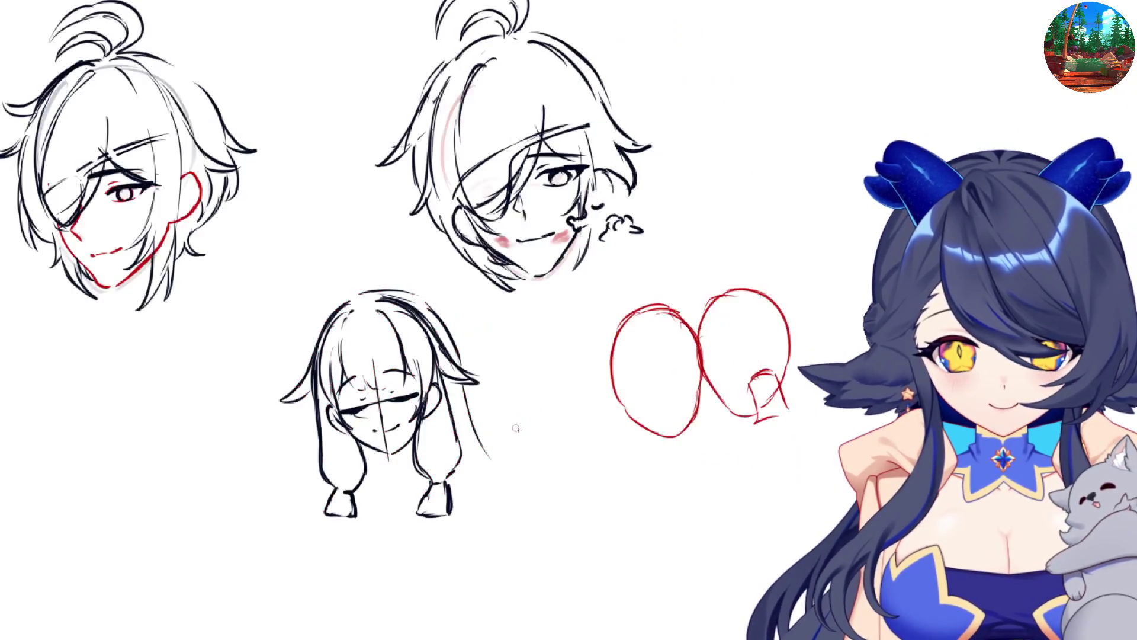
{"action": "mouse_move", "coordinate": [663, 279]}
{"action": "left_mouse_down"}
{"action": "mouse_move", "coordinate": [604, 388]}
{"action": "mouse_move", "coordinate": [705, 385]}
{"action": "mouse_move", "coordinate": [708, 335]}
{"action": "left_mouse_up"}
{"action": "key", "text": "ctrl+t"}
{"action": "mouse_move", "coordinate": [734, 431]}
{"action": "left_mouse_down"}
{"action": "mouse_move", "coordinate": [749, 403]}
{"action": "mouse_move", "coordinate": [716, 386]}
{"action": "left_mouse_up"}
{"action": "key", "text": "Return"}
{"action": "left_click_drag", "start_coordinate": [705, 305], "coordinate": [731, 382]}
{"action": "mouse_move", "coordinate": [703, 329]}
{"action": "left_mouse_down"}
{"action": "mouse_move", "coordinate": [709, 388]}
{"action": "mouse_move", "coordinate": [702, 355]}
{"action": "left_mouse_up"}
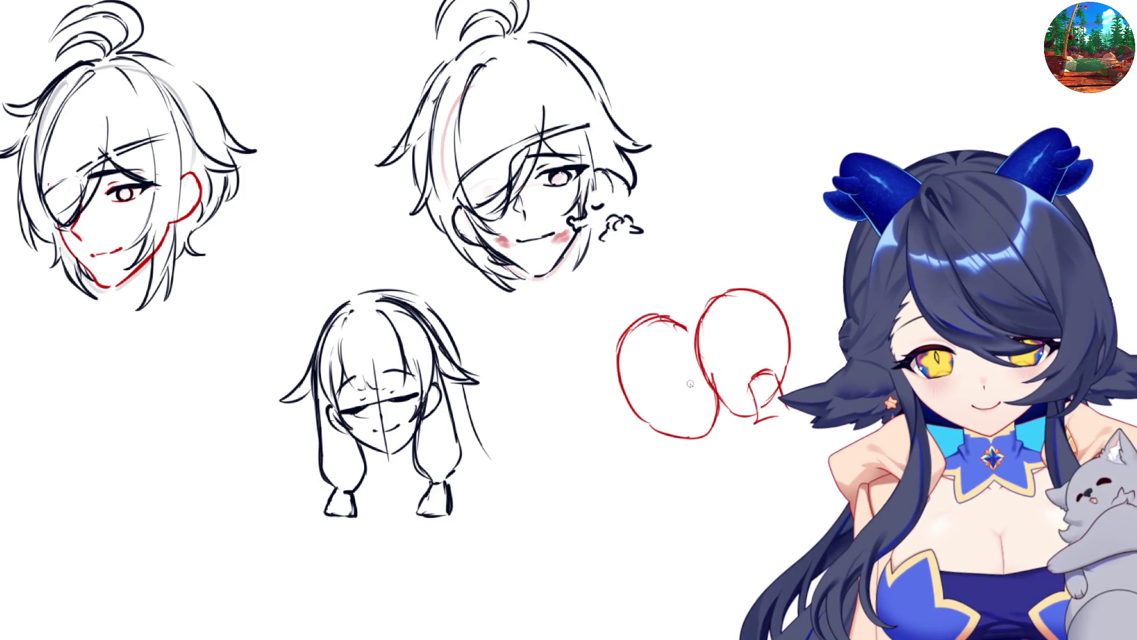
- Add a guideline in the left head, a neck line, and a shoulder curve
{"action": "left_click_drag", "start_coordinate": [659, 403], "coordinate": [699, 382]}
{"action": "left_click_drag", "start_coordinate": [770, 377], "coordinate": [788, 408]}
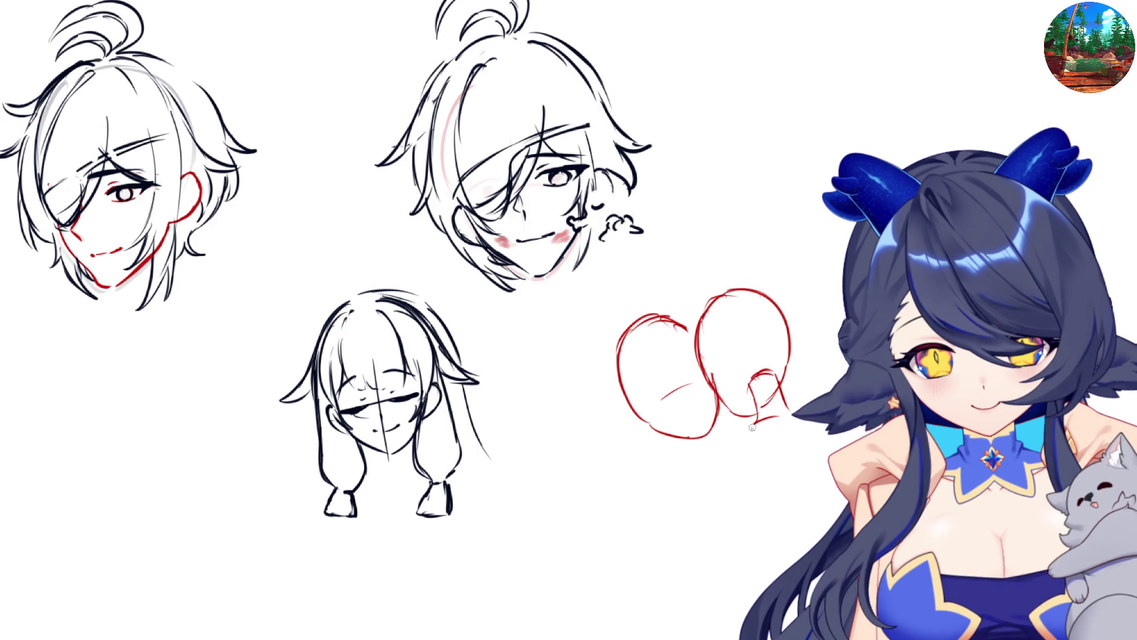
{"action": "mouse_move", "coordinate": [731, 432]}
{"action": "left_mouse_down"}
{"action": "mouse_move", "coordinate": [714, 474]}
{"action": "mouse_move", "coordinate": [719, 498]}
{"action": "left_mouse_up"}
{"action": "key", "text": "m"}
{"action": "left_click_drag", "start_coordinate": [430, 434], "coordinate": [448, 475]}
{"action": "key", "text": "m"}
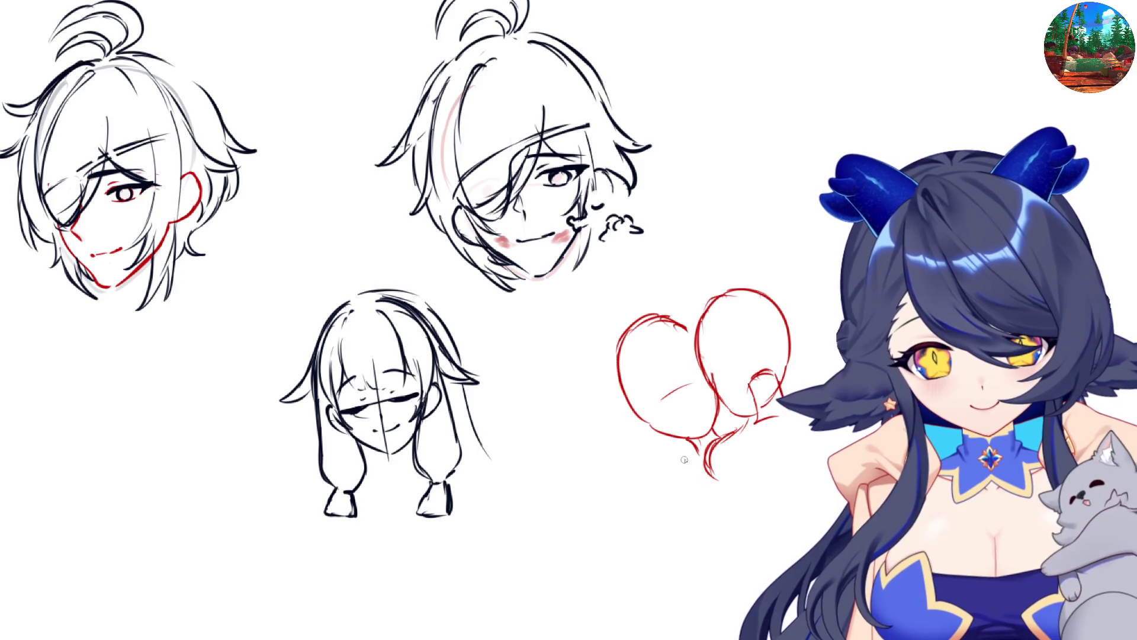
- Sketch a longer shoulder curve below the left head and rough in the arm and hand
{"action": "left_click_drag", "start_coordinate": [677, 456], "coordinate": [659, 490]}
{"action": "key", "text": "ctrl+z"}
{"action": "key", "text": "ctrl+z"}
{"action": "left_click_drag", "start_coordinate": [679, 451], "coordinate": [656, 497]}
{"action": "mouse_move", "coordinate": [713, 442]}
{"action": "left_mouse_down"}
{"action": "mouse_move", "coordinate": [658, 494]}
{"action": "mouse_move", "coordinate": [735, 474]}
{"action": "mouse_move", "coordinate": [764, 525]}
{"action": "mouse_move", "coordinate": [788, 527]}
{"action": "left_mouse_up"}
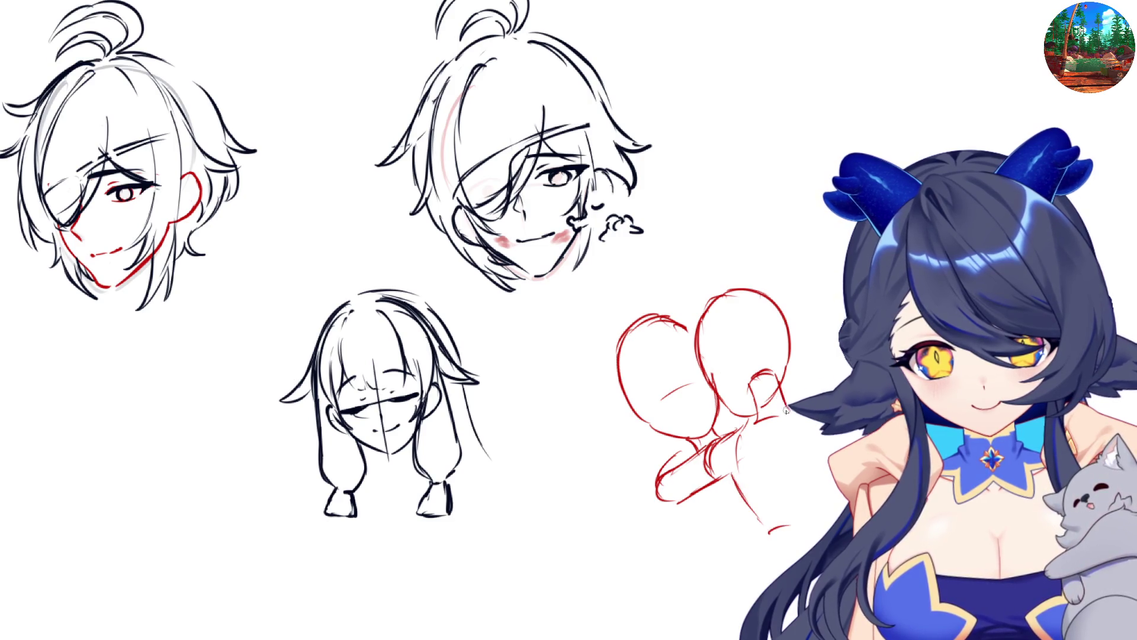
- Extend the right body contour and add torso lines and hand curves below the arm
{"action": "left_click_drag", "start_coordinate": [813, 484], "coordinate": [816, 512]}
{"action": "key", "text": "h"}
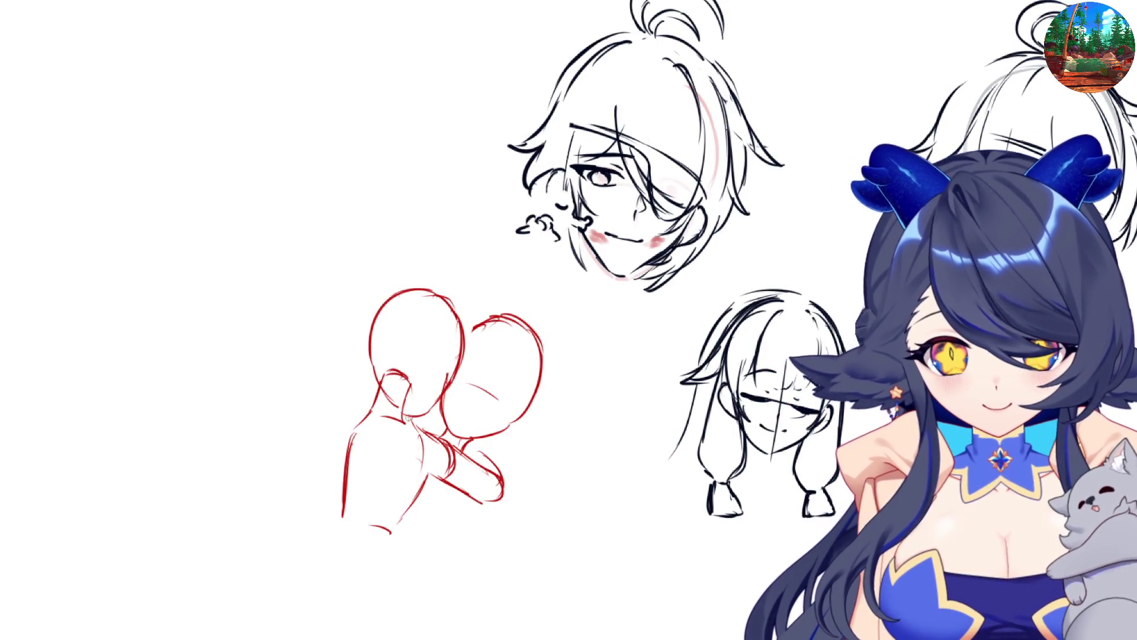
{"action": "key", "text": "h"}
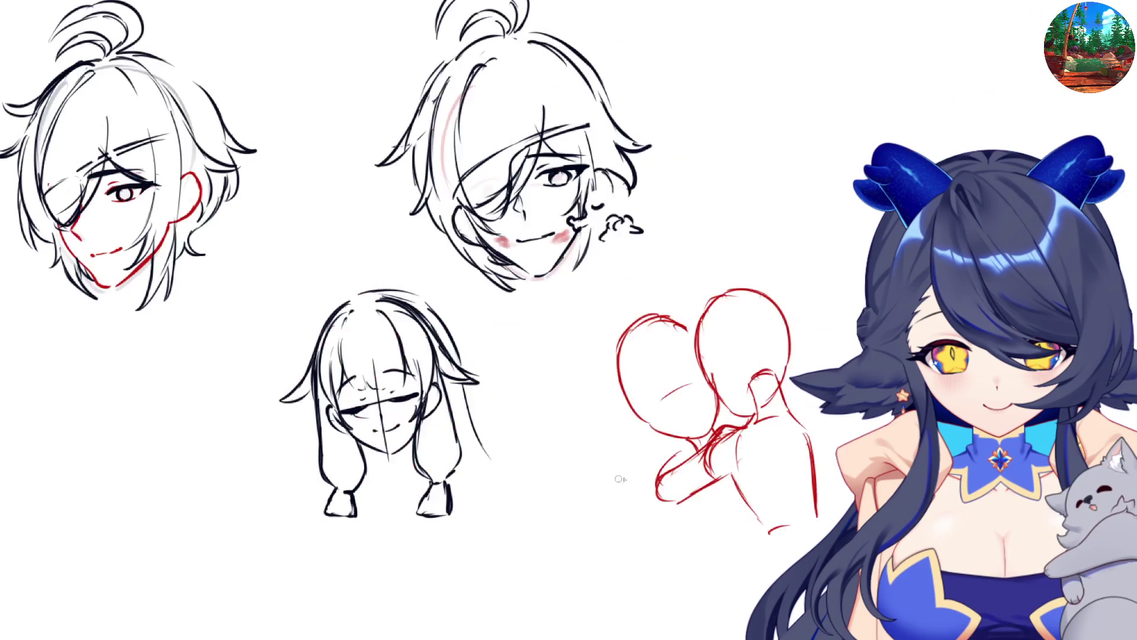
{"action": "mouse_move", "coordinate": [694, 449]}
{"action": "left_mouse_down"}
{"action": "mouse_move", "coordinate": [667, 499]}
{"action": "mouse_move", "coordinate": [683, 548]}
{"action": "mouse_move", "coordinate": [757, 551]}
{"action": "left_mouse_up"}
{"action": "mouse_move", "coordinate": [674, 510]}
{"action": "left_mouse_down"}
{"action": "mouse_move", "coordinate": [703, 585]}
{"action": "mouse_move", "coordinate": [715, 557]}
{"action": "left_mouse_up"}
{"action": "mouse_move", "coordinate": [708, 560]}
{"action": "left_mouse_down"}
{"action": "mouse_move", "coordinate": [717, 586]}
{"action": "mouse_move", "coordinate": [741, 571]}
{"action": "left_mouse_up"}
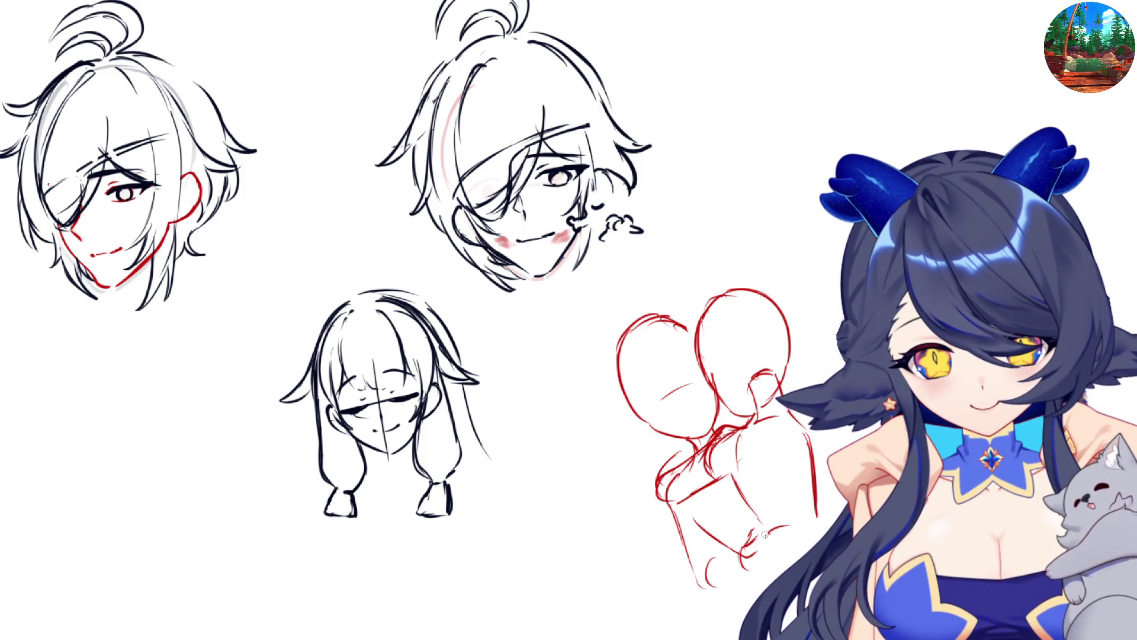
- Refine the hugging arm and hand with its bottom edge and a finger line, checking the pose mirrored
{"action": "mouse_move", "coordinate": [770, 527]}
{"action": "left_mouse_down"}
{"action": "mouse_move", "coordinate": [802, 519]}
{"action": "mouse_move", "coordinate": [805, 533]}
{"action": "mouse_move", "coordinate": [788, 546]}
{"action": "mouse_move", "coordinate": [802, 532]}
{"action": "left_mouse_up"}
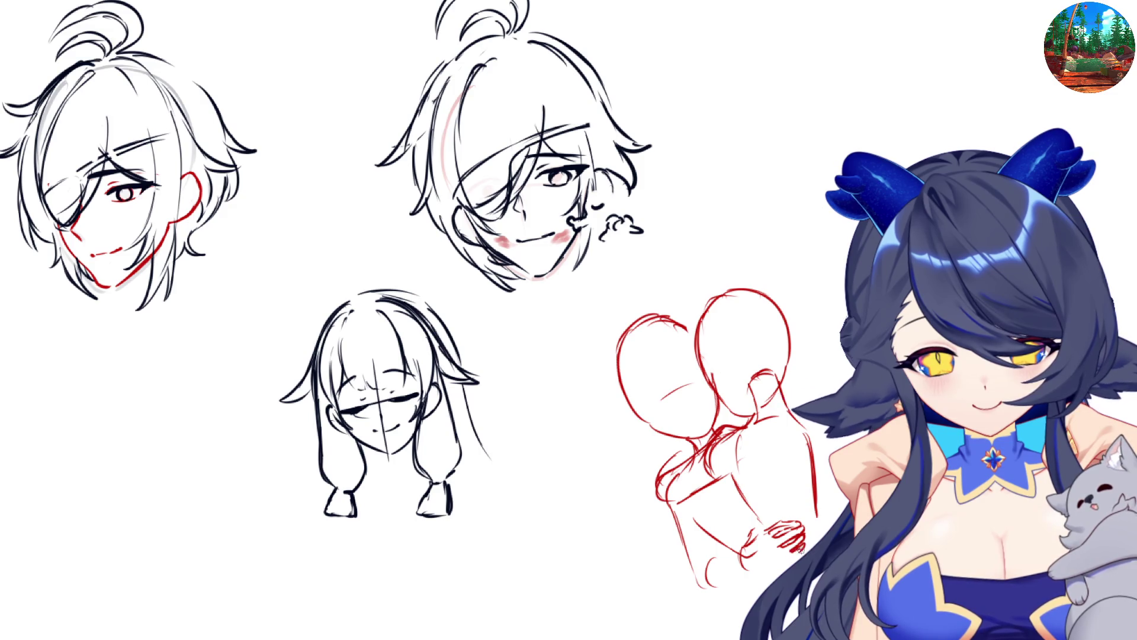
{"action": "mouse_move", "coordinate": [767, 564]}
{"action": "left_mouse_down"}
{"action": "mouse_move", "coordinate": [711, 561]}
{"action": "mouse_move", "coordinate": [700, 586]}
{"action": "mouse_move", "coordinate": [718, 592]}
{"action": "mouse_move", "coordinate": [724, 581]}
{"action": "left_mouse_up"}
{"action": "left_click_drag", "start_coordinate": [700, 501], "coordinate": [720, 559]}
{"action": "key", "text": "m"}
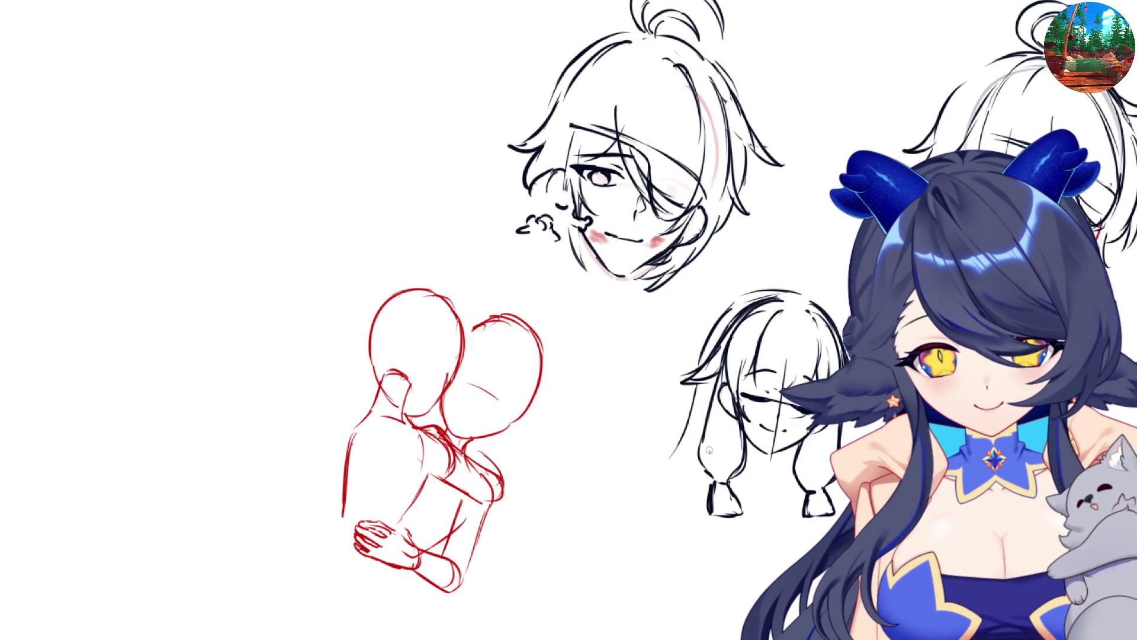
{"action": "key", "text": "m"}
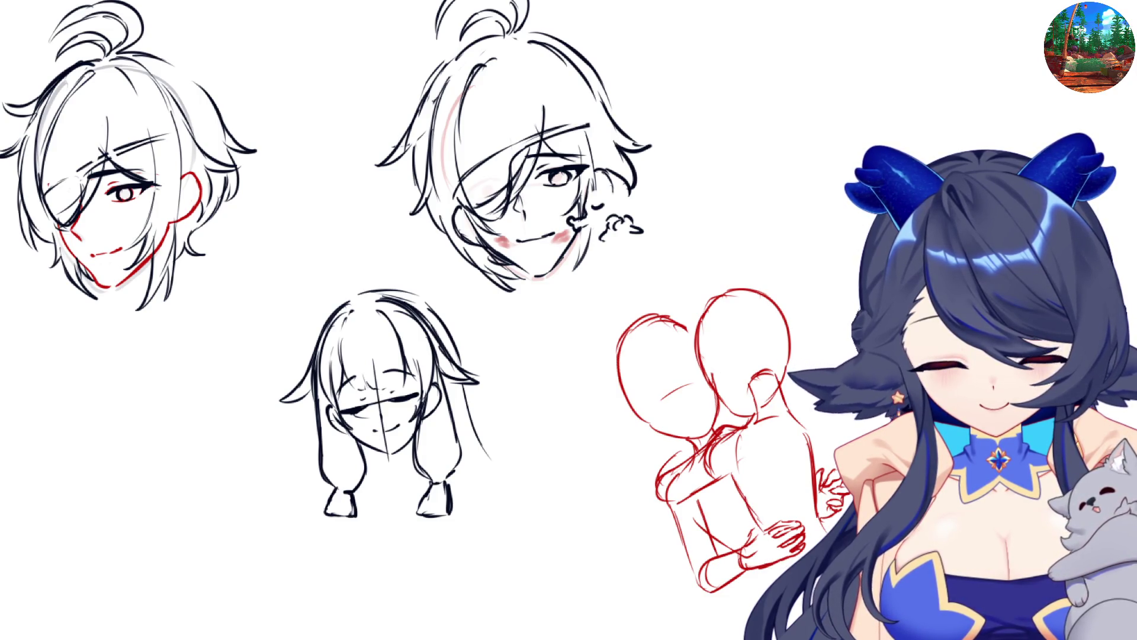
{"action": "key", "text": "h"}
{"action": "key", "text": "h"}
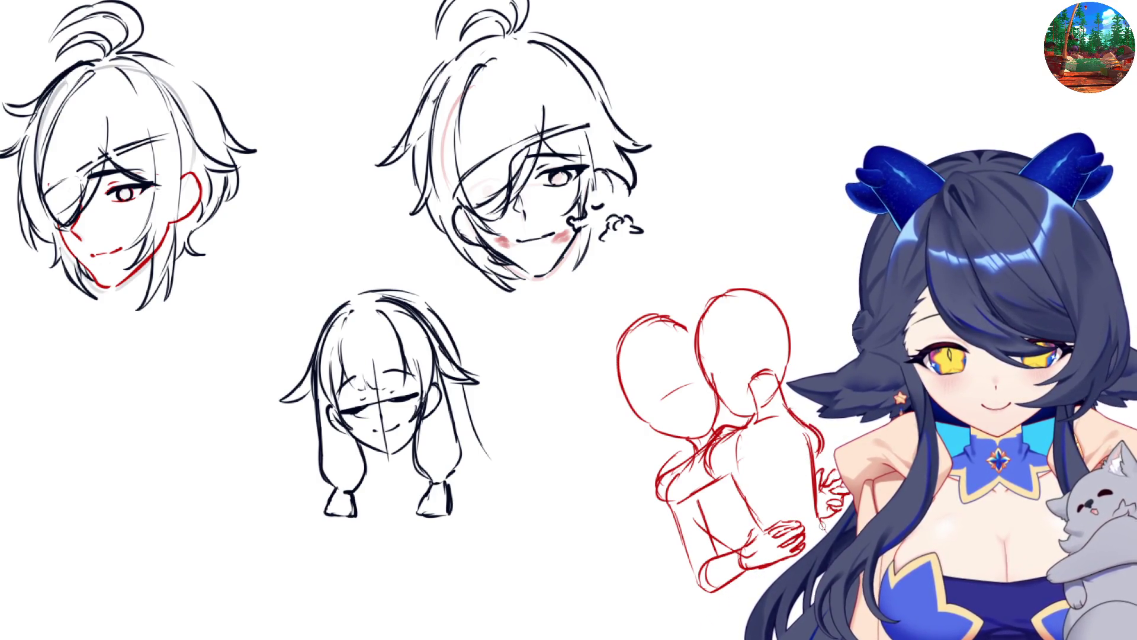
{"action": "key", "text": "h"}
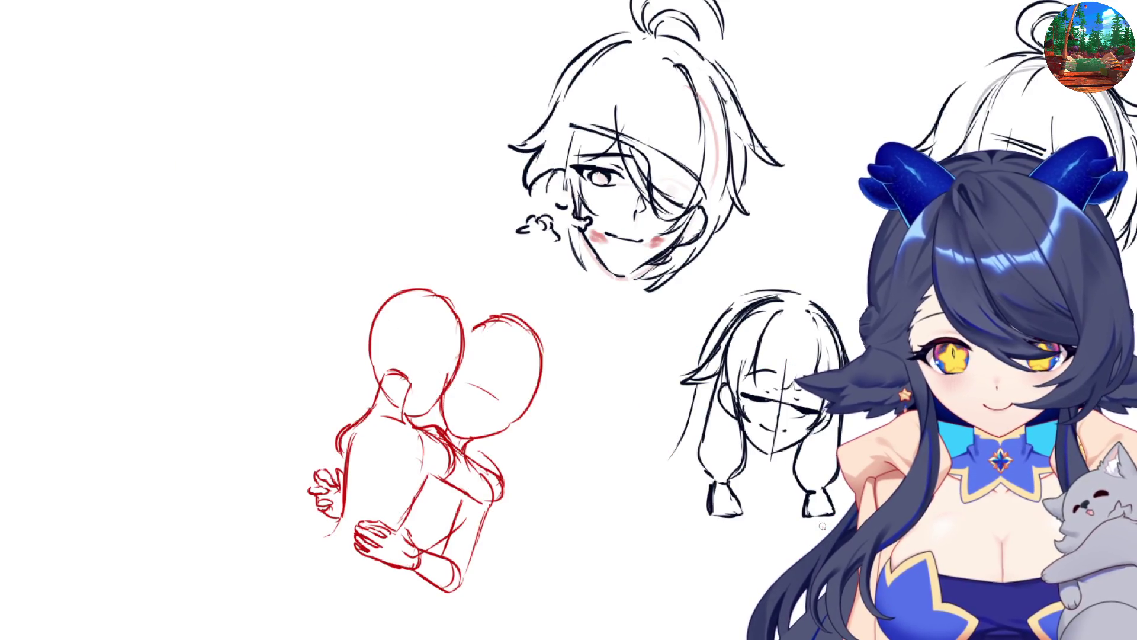
{"action": "key", "text": "h"}
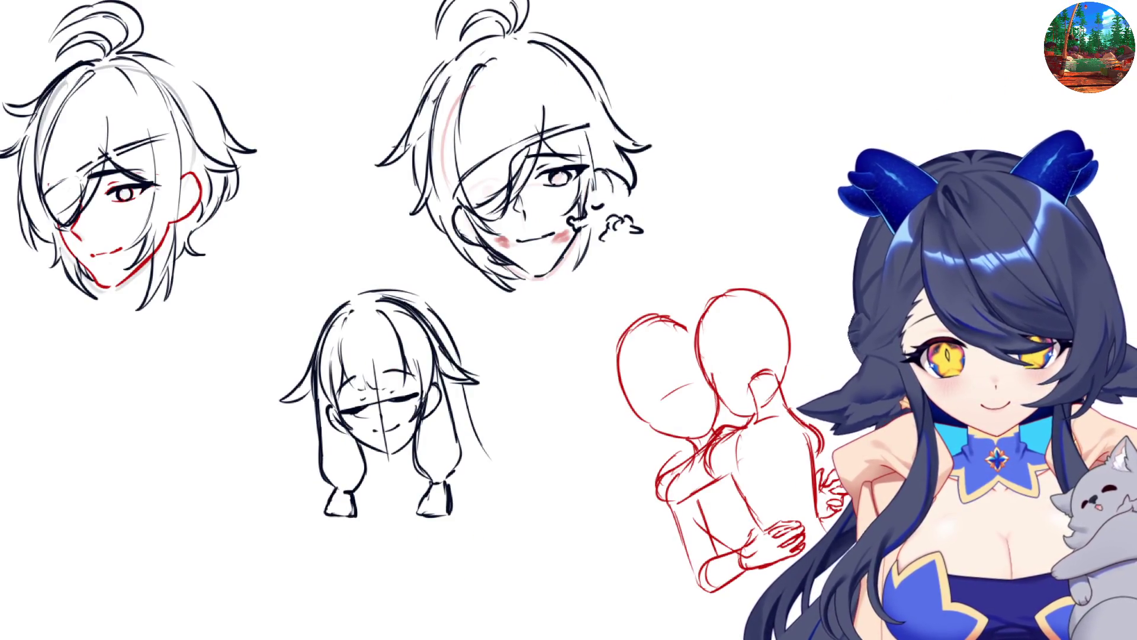
- Lasso the left red head and shift it slightly down-right with Free Transform
{"action": "mouse_move", "coordinate": [681, 307]}
{"action": "left_mouse_down"}
{"action": "mouse_move", "coordinate": [606, 354]}
{"action": "mouse_move", "coordinate": [694, 445]}
{"action": "left_mouse_up"}
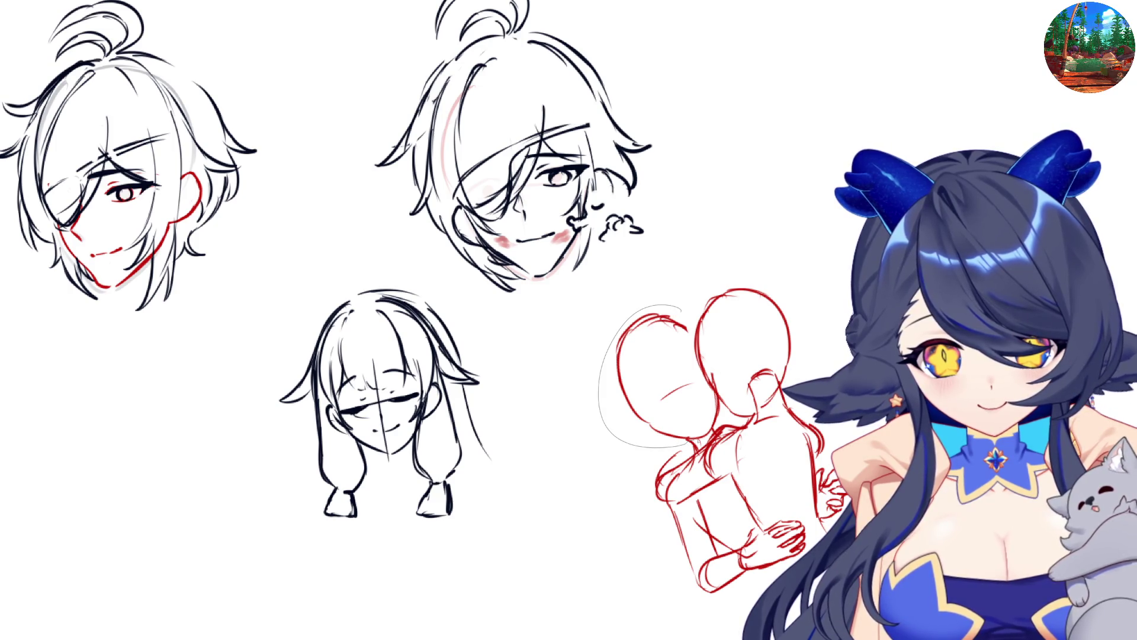
{"action": "left_click_drag", "start_coordinate": [706, 384], "coordinate": [682, 309]}
{"action": "key", "text": "ctrl+t"}
{"action": "left_click_drag", "start_coordinate": [700, 382], "coordinate": [712, 383]}
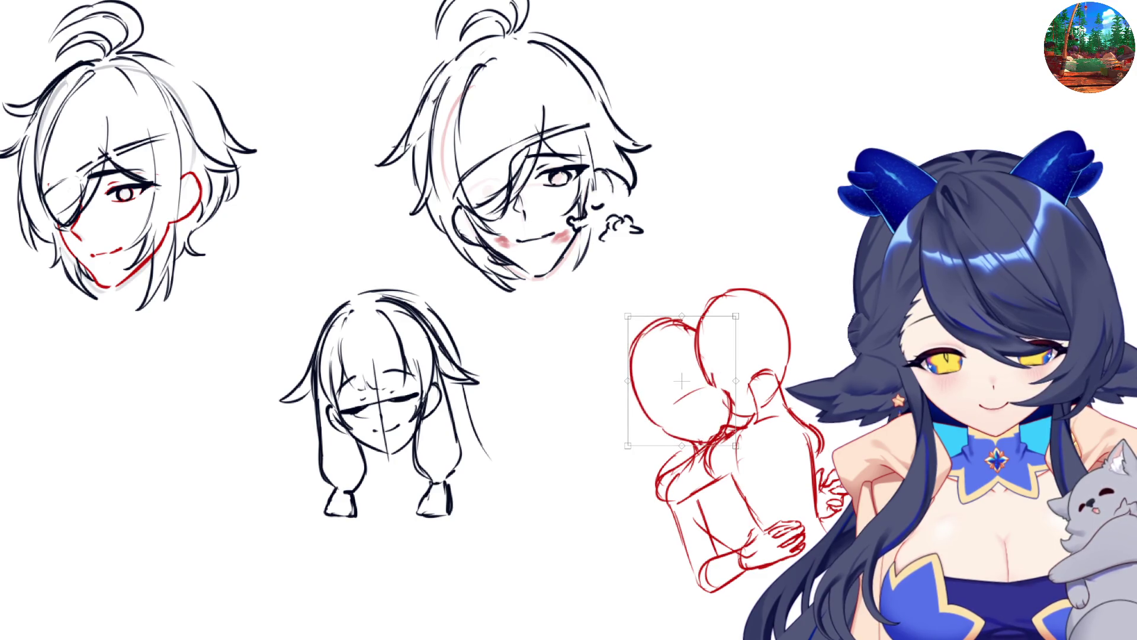
{"action": "key", "text": "Return"}
- Redraw the curves along the head's right side and add a crossing face guideline
{"action": "left_click_drag", "start_coordinate": [687, 323], "coordinate": [730, 386]}
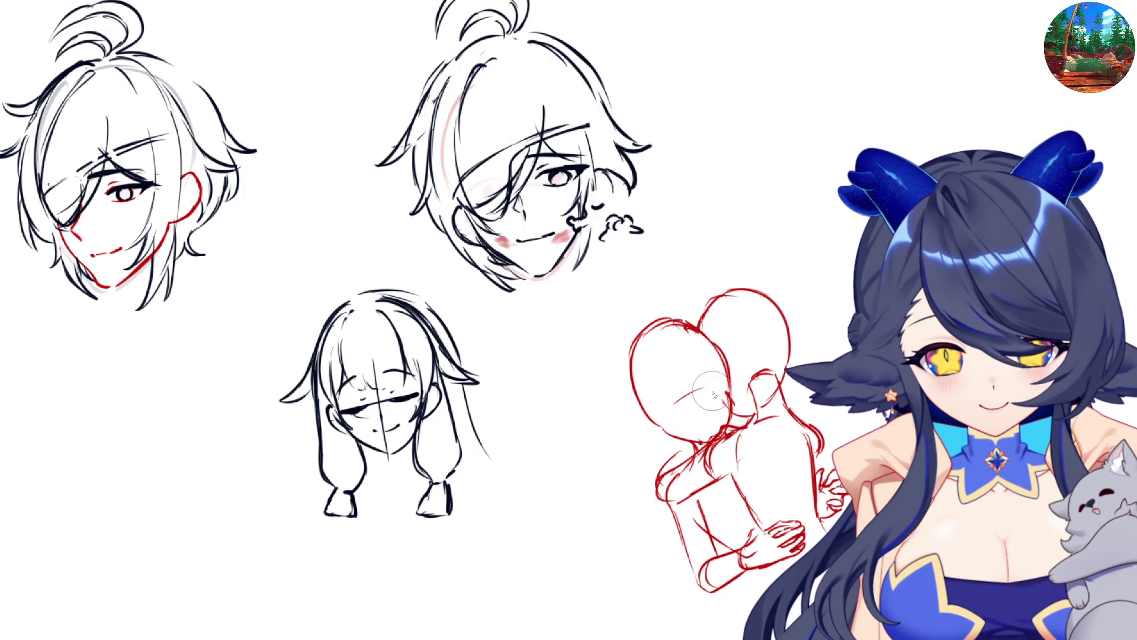
{"action": "key", "text": "h"}
{"action": "key", "text": "h"}
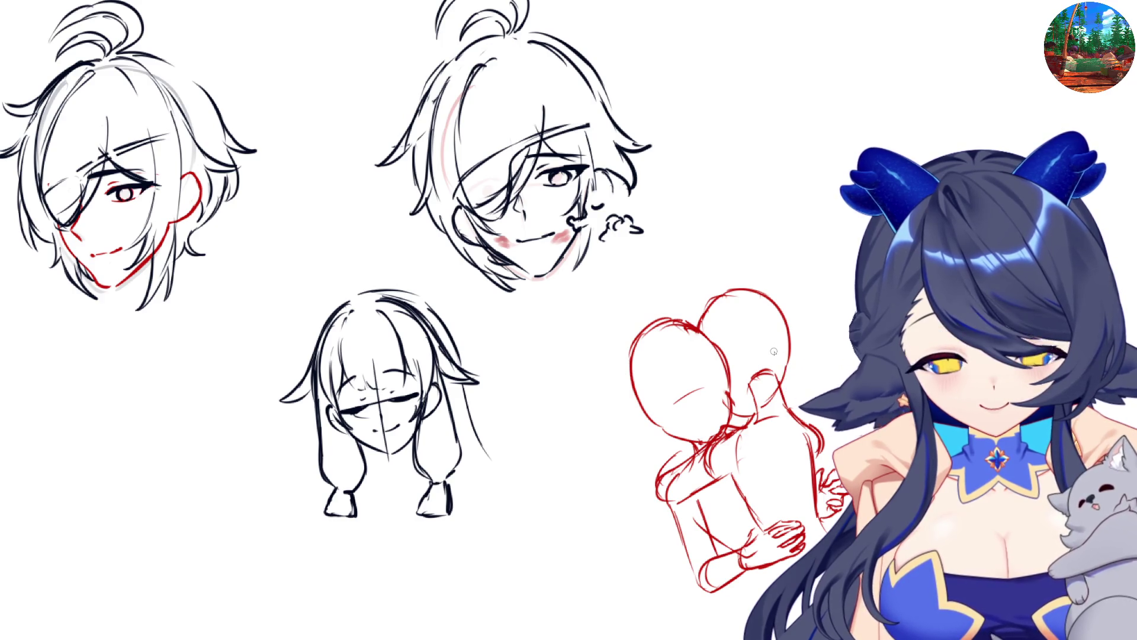
{"action": "mouse_move", "coordinate": [683, 382]}
{"action": "left_mouse_down"}
{"action": "mouse_move", "coordinate": [699, 410]}
{"action": "mouse_move", "coordinate": [656, 409]}
{"action": "mouse_move", "coordinate": [666, 390]}
{"action": "mouse_move", "coordinate": [666, 421]}
{"action": "left_mouse_up"}
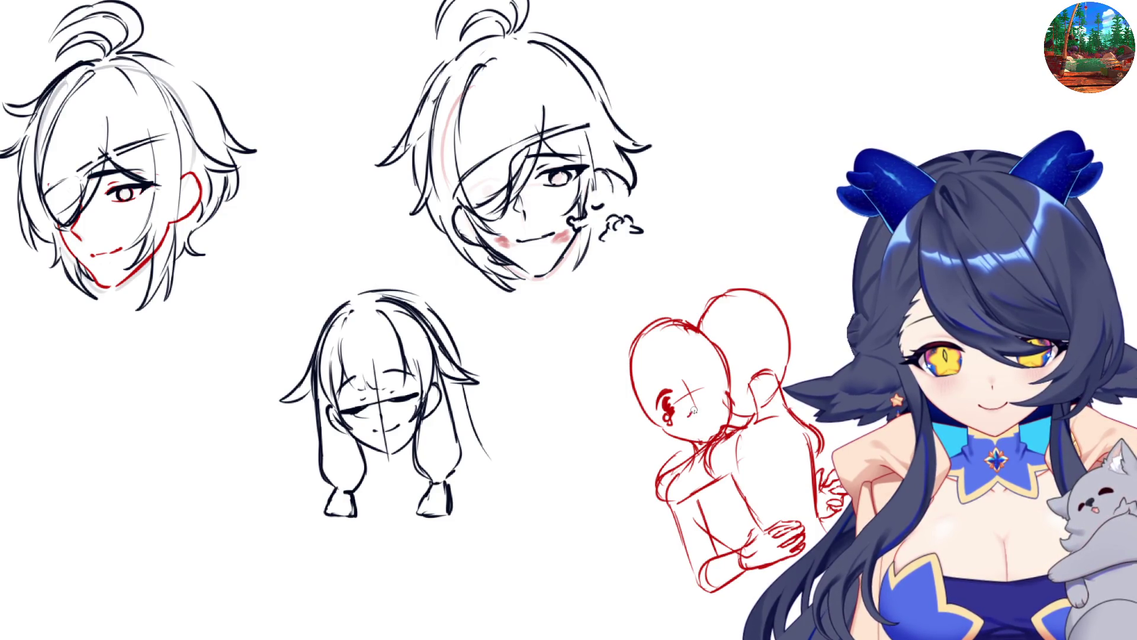
- Sketch a faint mouth, darken the open eye, and add a closed-eye arc on the left head
{"action": "left_click_drag", "start_coordinate": [689, 419], "coordinate": [709, 414]}
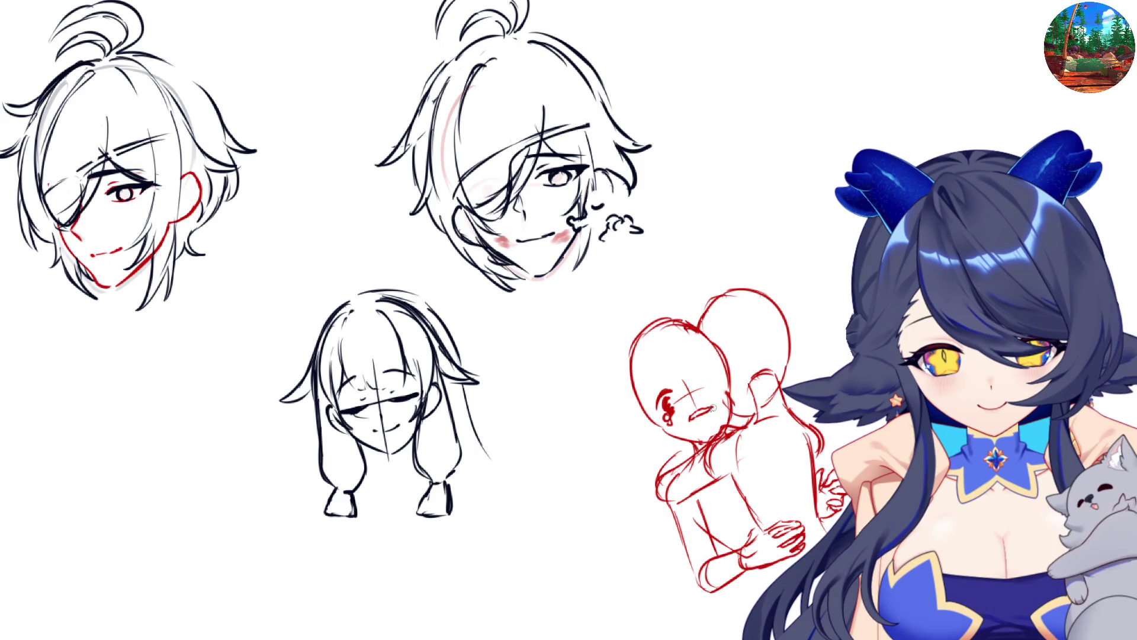
{"action": "left_click_drag", "start_coordinate": [675, 398], "coordinate": [679, 410]}
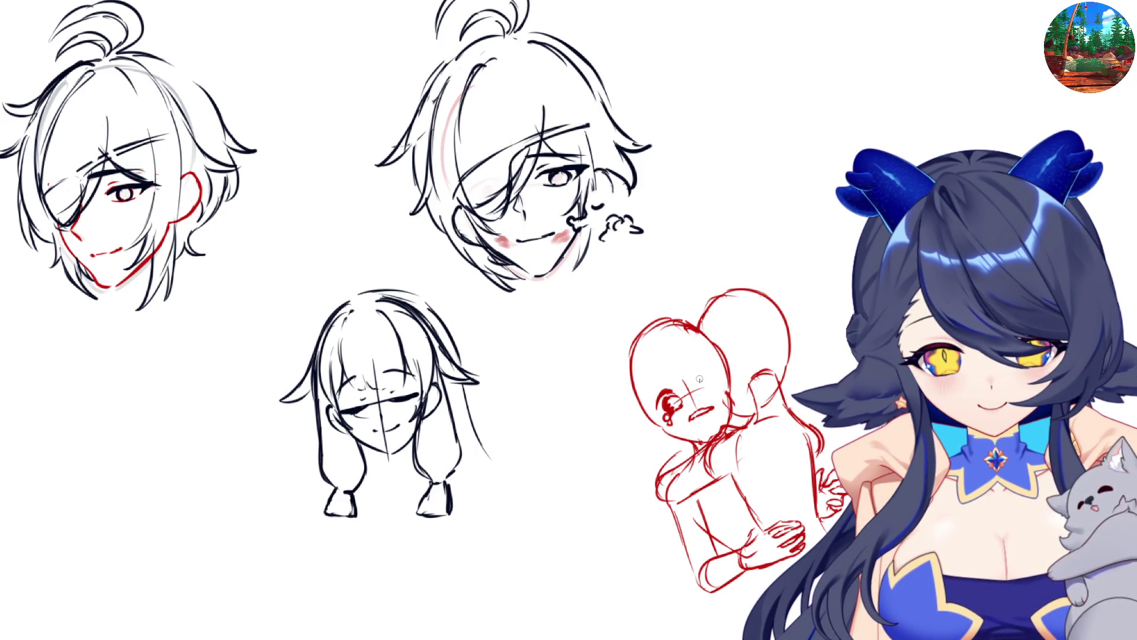
{"action": "mouse_move", "coordinate": [699, 375]}
{"action": "left_mouse_down"}
{"action": "mouse_move", "coordinate": [716, 371]}
{"action": "mouse_move", "coordinate": [705, 396]}
{"action": "mouse_move", "coordinate": [711, 376]}
{"action": "mouse_move", "coordinate": [721, 389]}
{"action": "left_mouse_up"}
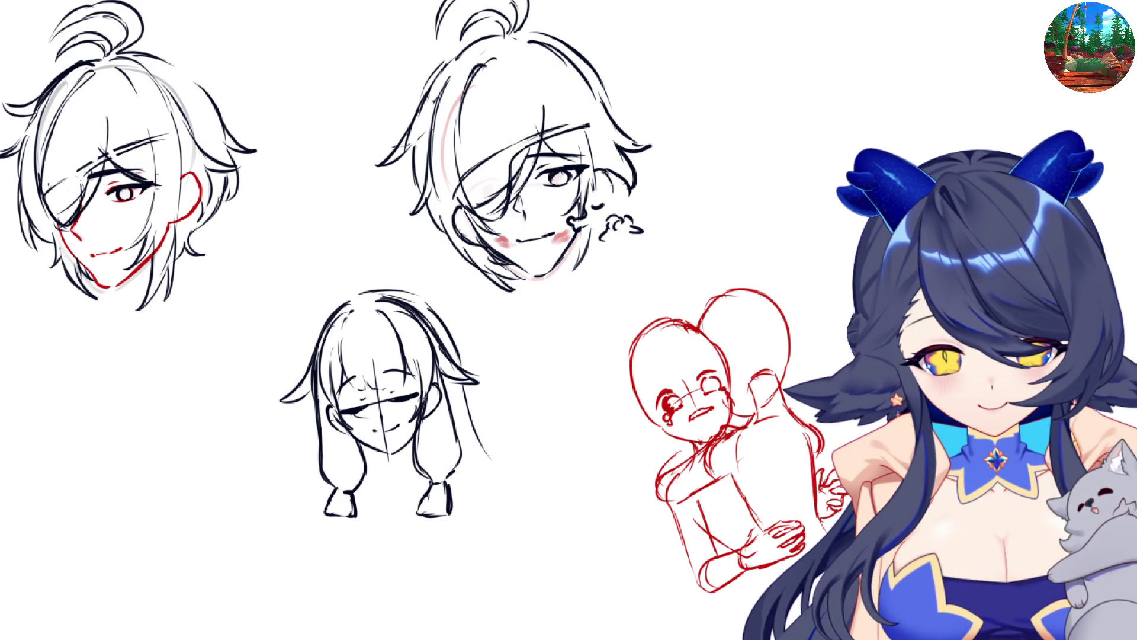
{"action": "key", "text": "m"}
{"action": "key", "text": "m"}
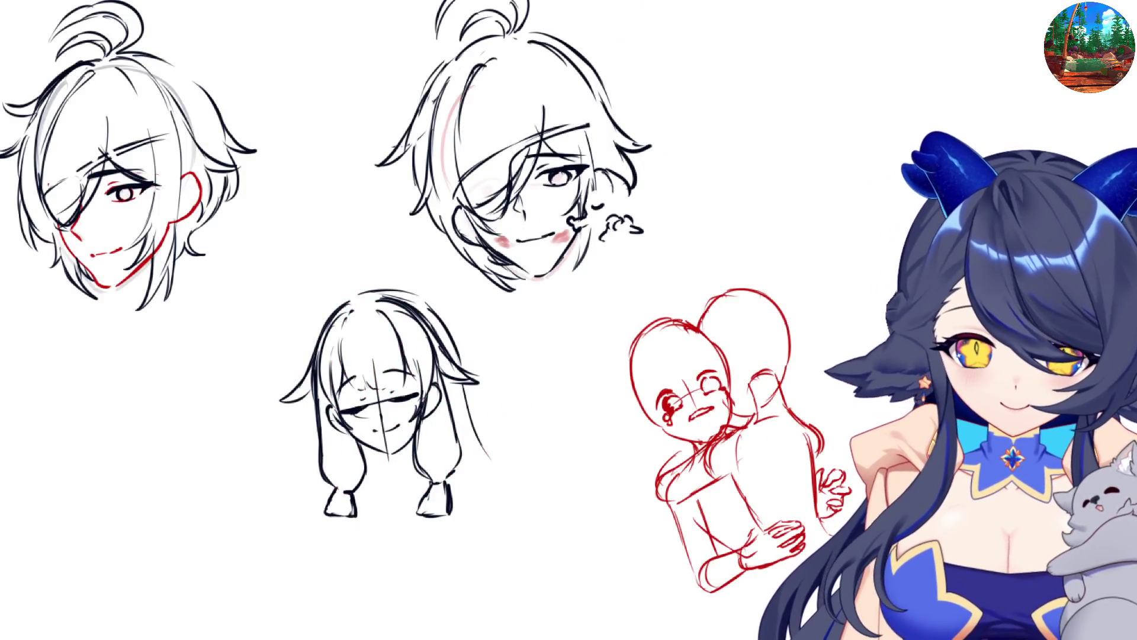
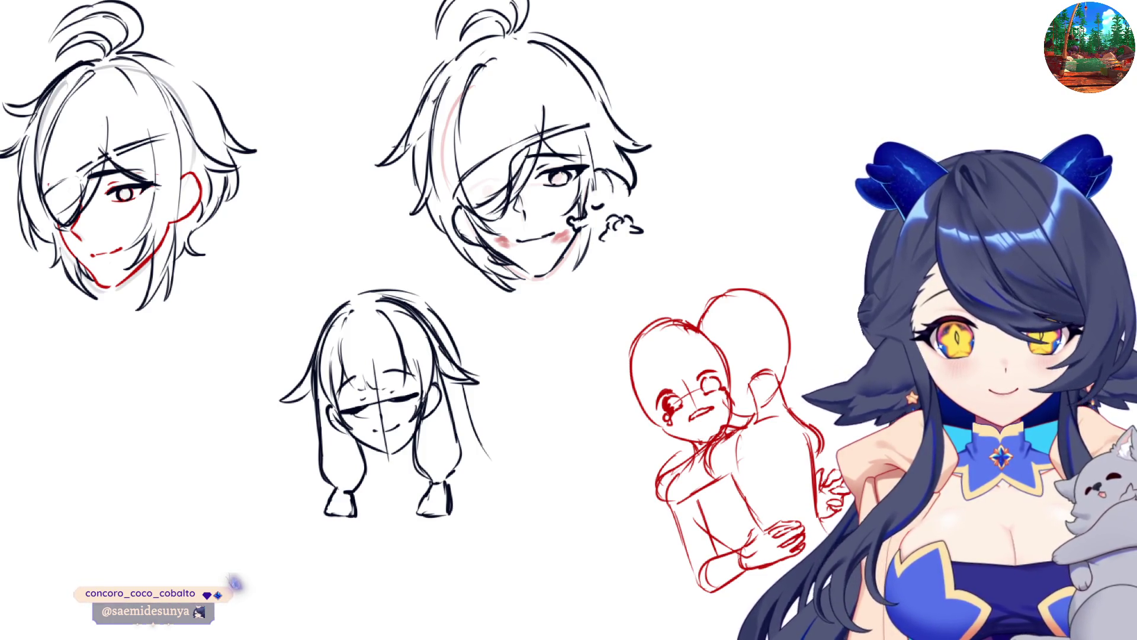
- Lasso and rotate the crying character's head to a new tilt, then erase the red hug sketch to pale pink
{"action": "scroll", "coordinate": [681, 573], "scroll_direction": "up", "scroll_amount": 2}
{"action": "scroll", "coordinate": [507, 449], "scroll_direction": "down", "scroll_amount": 3}
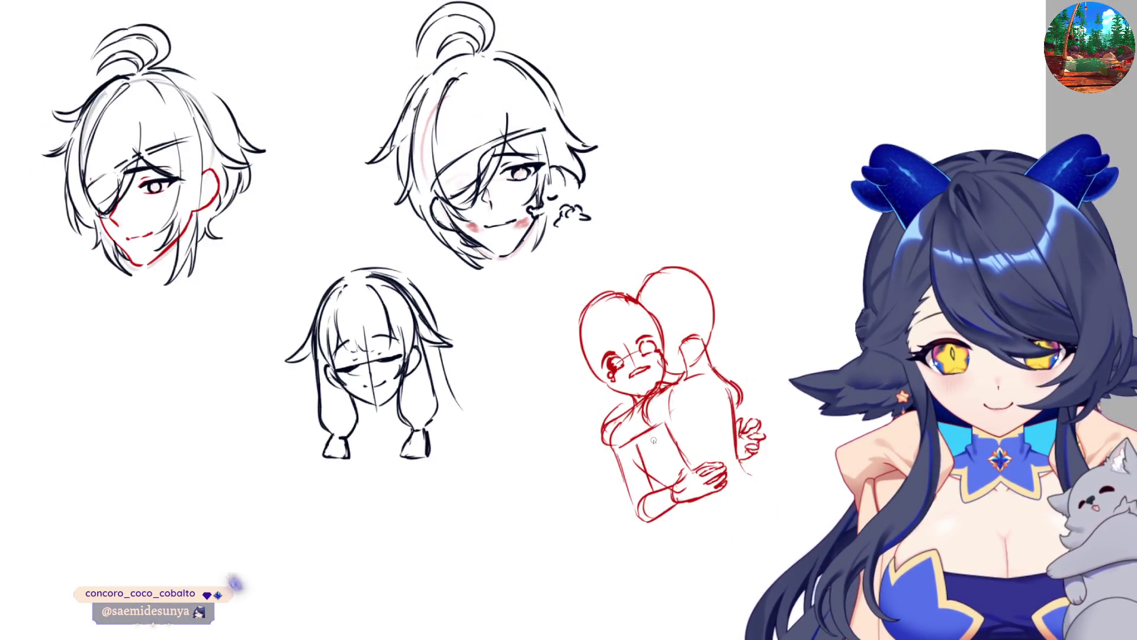
{"action": "scroll", "coordinate": [507, 449], "scroll_direction": "up", "scroll_amount": 3}
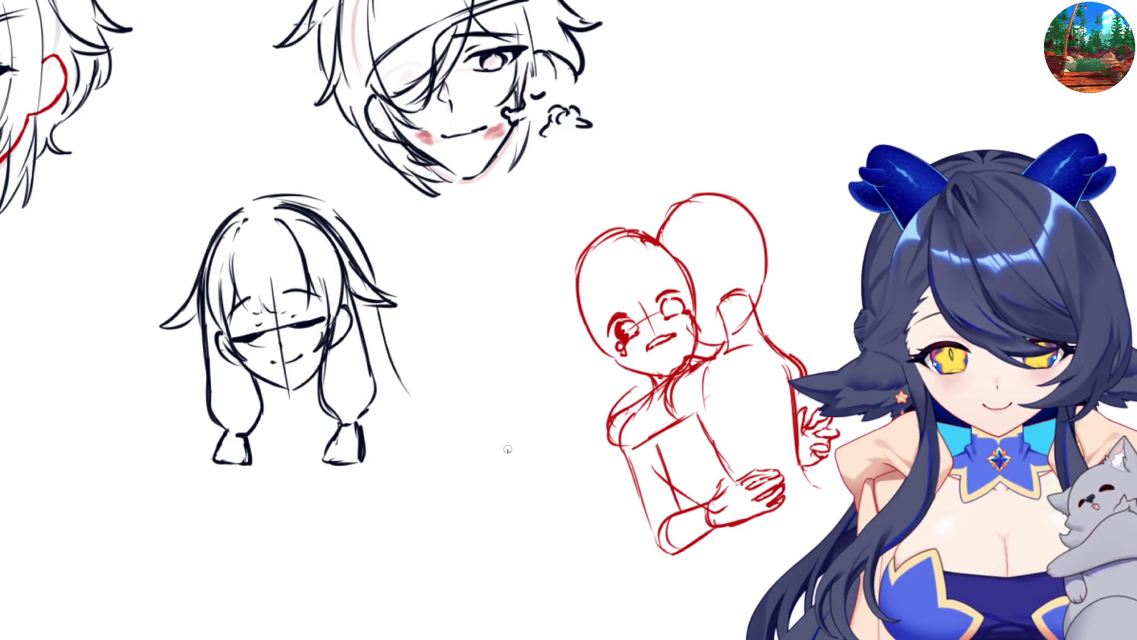
{"action": "key", "text": "m"}
{"action": "key", "text": "m"}
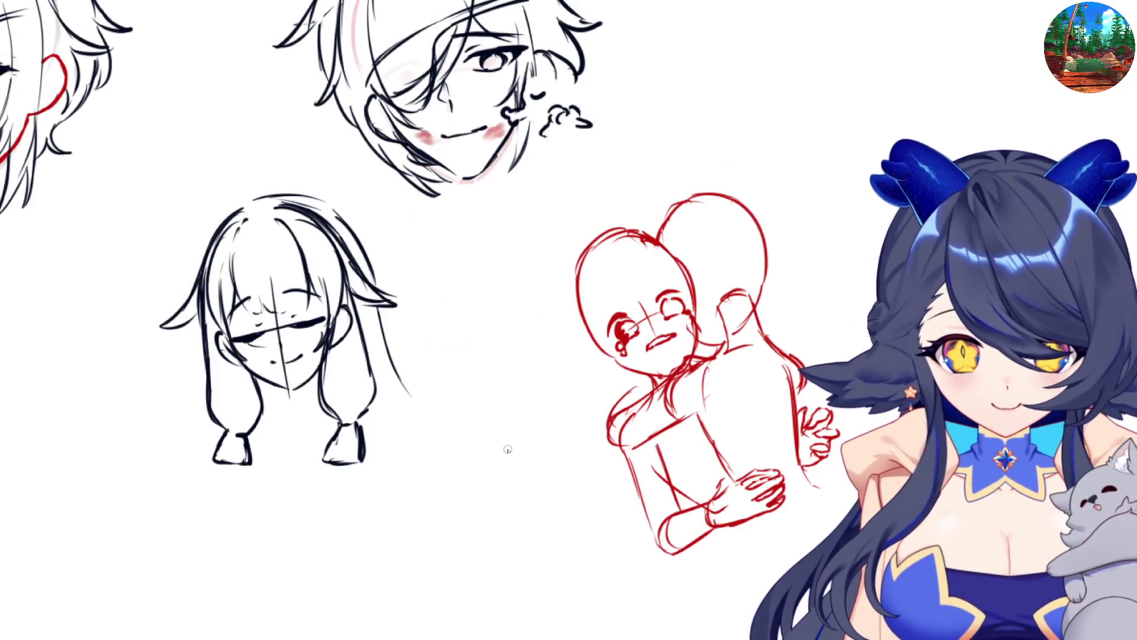
{"action": "mouse_move", "coordinate": [675, 239]}
{"action": "left_mouse_down"}
{"action": "mouse_move", "coordinate": [611, 226]}
{"action": "mouse_move", "coordinate": [613, 392]}
{"action": "mouse_move", "coordinate": [703, 347]}
{"action": "mouse_move", "coordinate": [675, 238]}
{"action": "left_mouse_up"}
{"action": "key", "text": "ctrl+t"}
{"action": "mouse_move", "coordinate": [711, 278]}
{"action": "left_mouse_down"}
{"action": "mouse_move", "coordinate": [711, 337]}
{"action": "mouse_move", "coordinate": [688, 343]}
{"action": "left_mouse_up"}
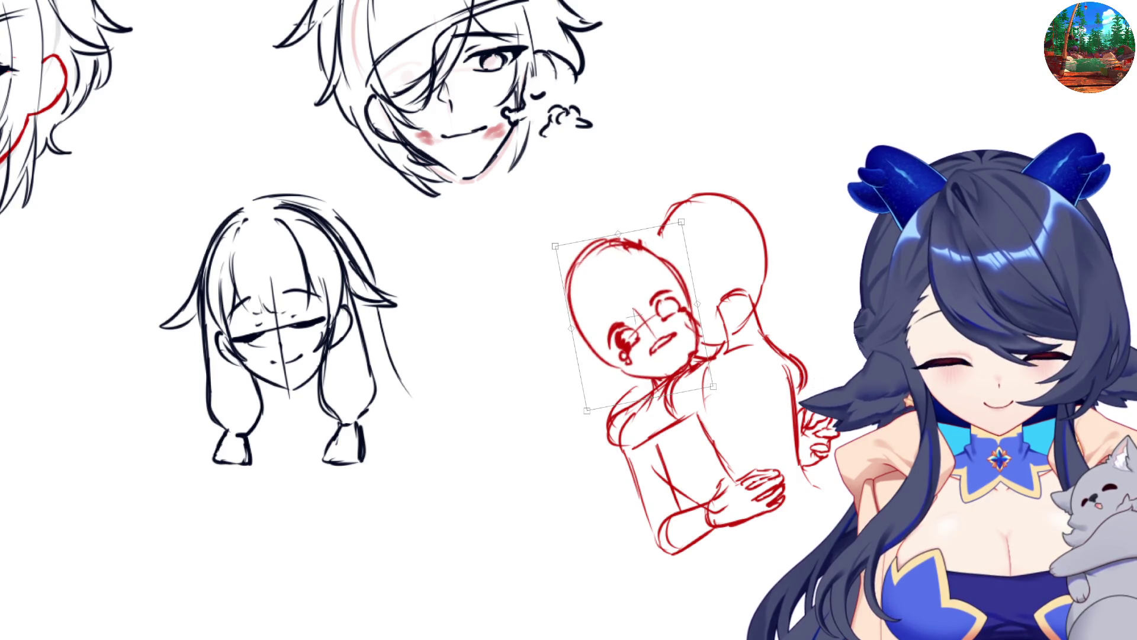
{"action": "key", "text": "Return"}
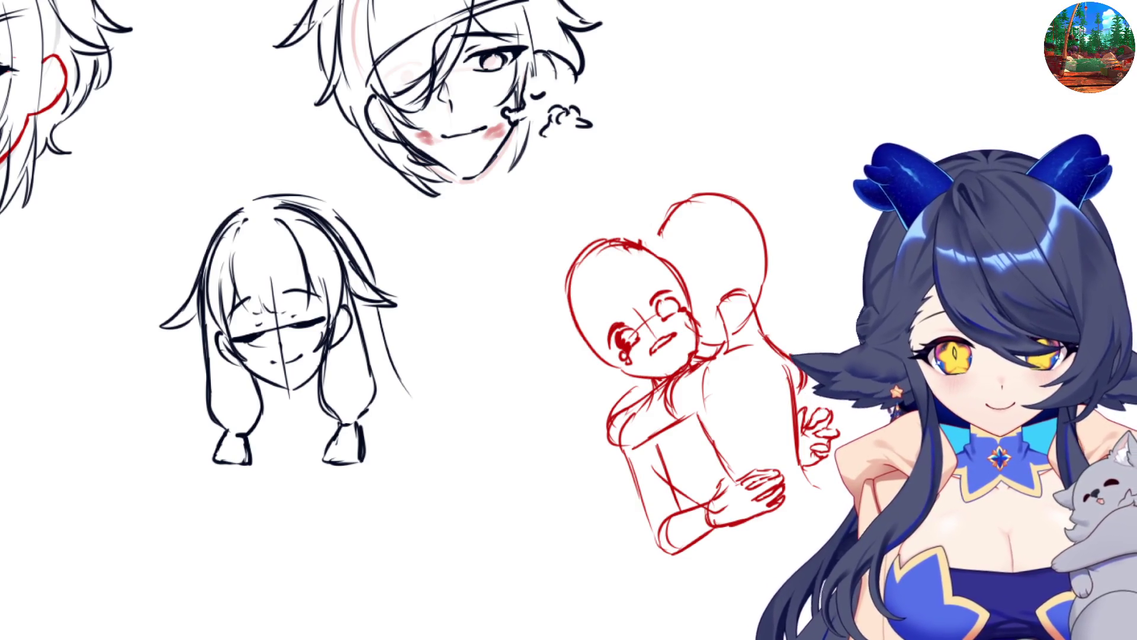
{"action": "left_click_drag", "start_coordinate": [579, 293], "coordinate": [861, 293]}
{"action": "mouse_move", "coordinate": [651, 326]}
{"action": "left_mouse_down"}
{"action": "mouse_move", "coordinate": [687, 355]}
{"action": "mouse_move", "coordinate": [690, 409]}
{"action": "mouse_move", "coordinate": [681, 305]}
{"action": "mouse_move", "coordinate": [673, 317]}
{"action": "mouse_move", "coordinate": [761, 456]}
{"action": "mouse_move", "coordinate": [800, 492]}
{"action": "mouse_move", "coordinate": [697, 255]}
{"action": "mouse_move", "coordinate": [675, 320]}
{"action": "mouse_move", "coordinate": [579, 294]}
{"action": "left_mouse_up"}
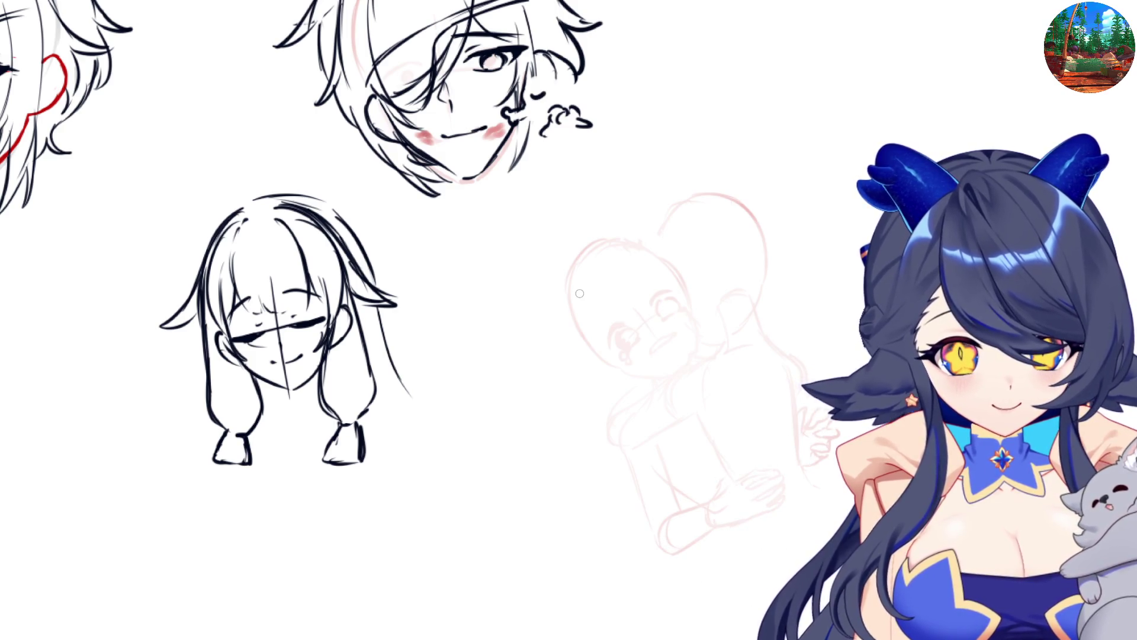
- Ink the curved left outline of the closed eye in black, checking it mirrored
{"action": "key", "text": "h"}
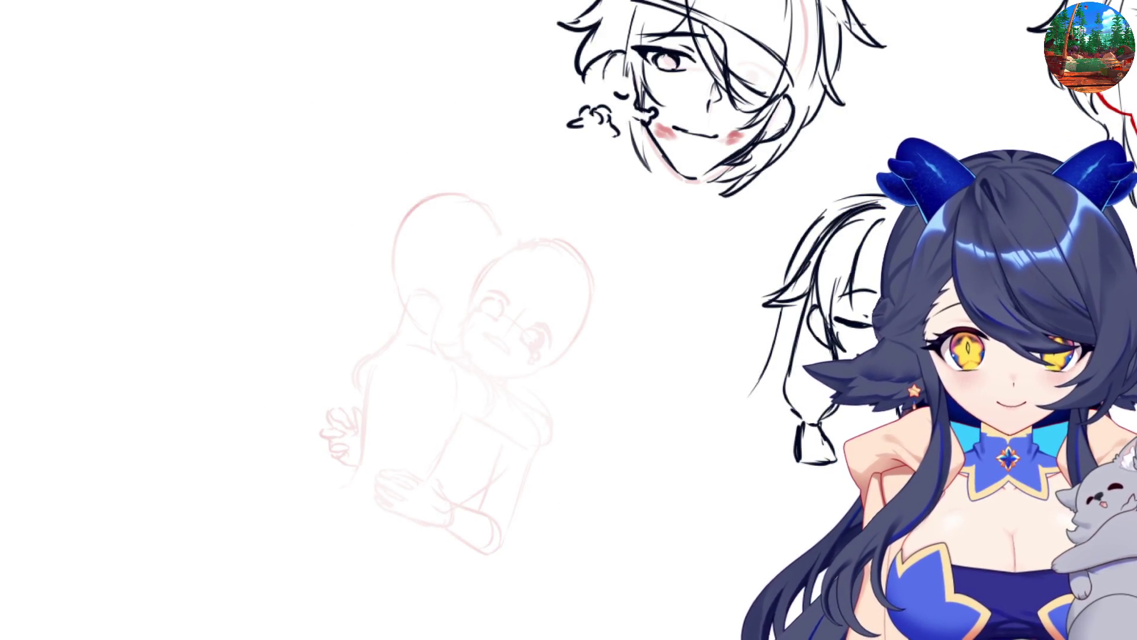
{"action": "scroll", "coordinate": [865, 297], "scroll_direction": "down", "scroll_amount": 3}
{"action": "scroll", "coordinate": [865, 297], "scroll_direction": "up", "scroll_amount": 5}
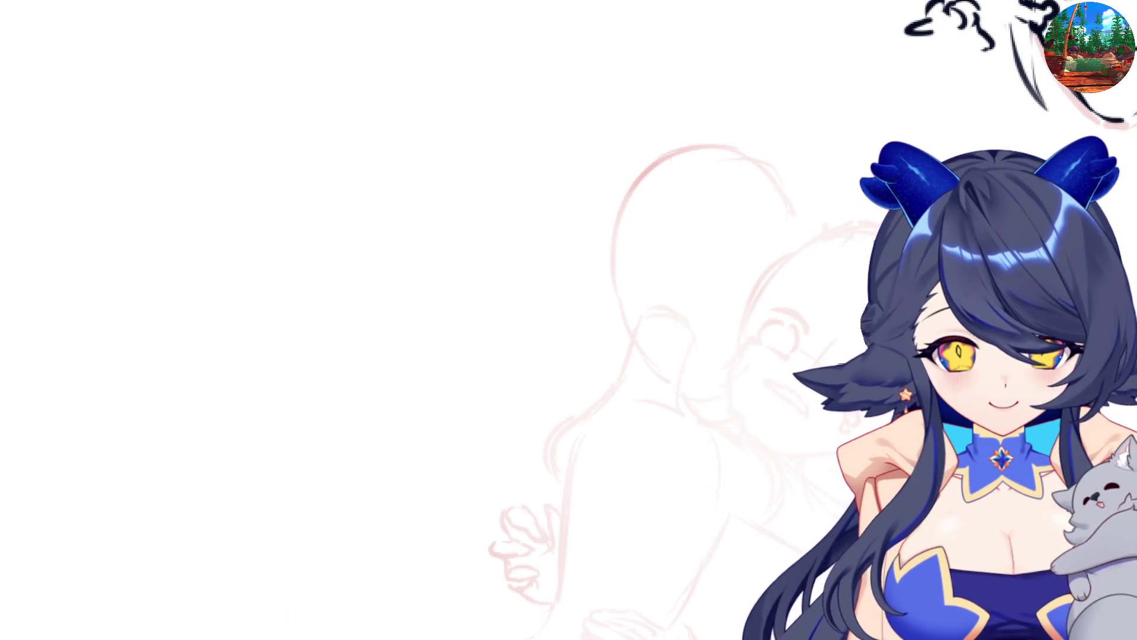
{"action": "key", "text": "h"}
{"action": "mouse_move", "coordinate": [299, 375]}
{"action": "left_mouse_down"}
{"action": "mouse_move", "coordinate": [283, 407]}
{"action": "mouse_move", "coordinate": [285, 376]}
{"action": "mouse_move", "coordinate": [316, 362]}
{"action": "mouse_move", "coordinate": [296, 388]}
{"action": "mouse_move", "coordinate": [319, 405]}
{"action": "mouse_move", "coordinate": [329, 379]}
{"action": "mouse_move", "coordinate": [332, 395]}
{"action": "left_mouse_up"}
{"action": "key", "text": "h"}
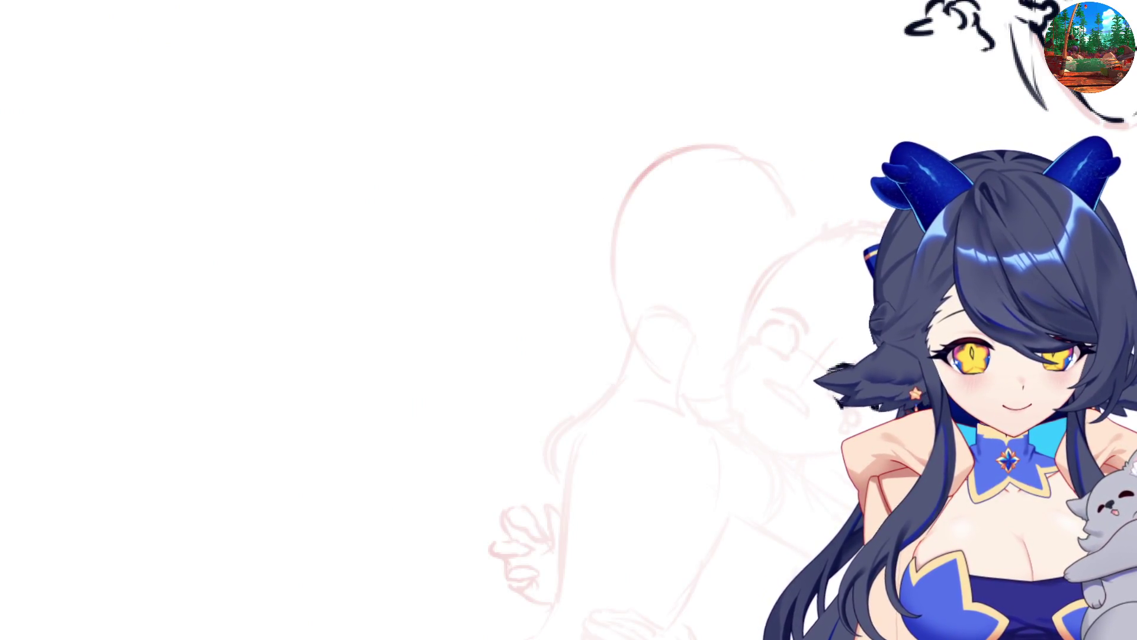
- Add the bottom stroke of the eye, checking the face in mirrored view
{"action": "key", "text": "h"}
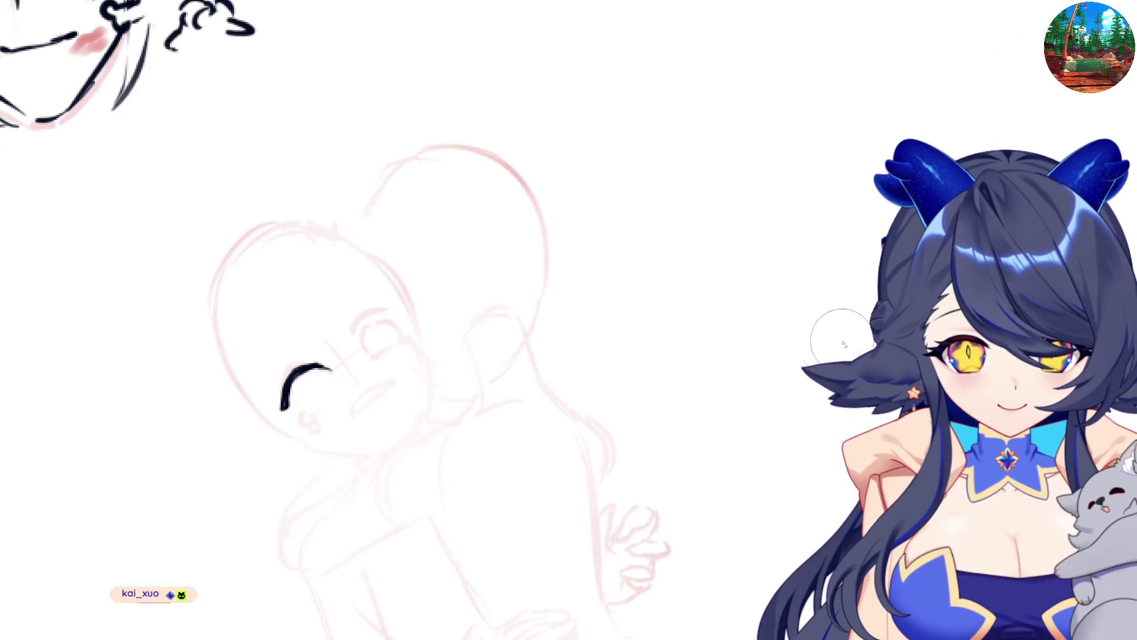
{"action": "mouse_move", "coordinate": [284, 394]}
{"action": "left_mouse_down"}
{"action": "mouse_move", "coordinate": [305, 410]}
{"action": "mouse_move", "coordinate": [281, 417]}
{"action": "mouse_move", "coordinate": [320, 408]}
{"action": "mouse_move", "coordinate": [304, 384]}
{"action": "mouse_move", "coordinate": [301, 402]}
{"action": "mouse_move", "coordinate": [336, 377]}
{"action": "mouse_move", "coordinate": [324, 395]}
{"action": "mouse_move", "coordinate": [337, 393]}
{"action": "left_mouse_up"}
{"action": "key", "text": "m"}
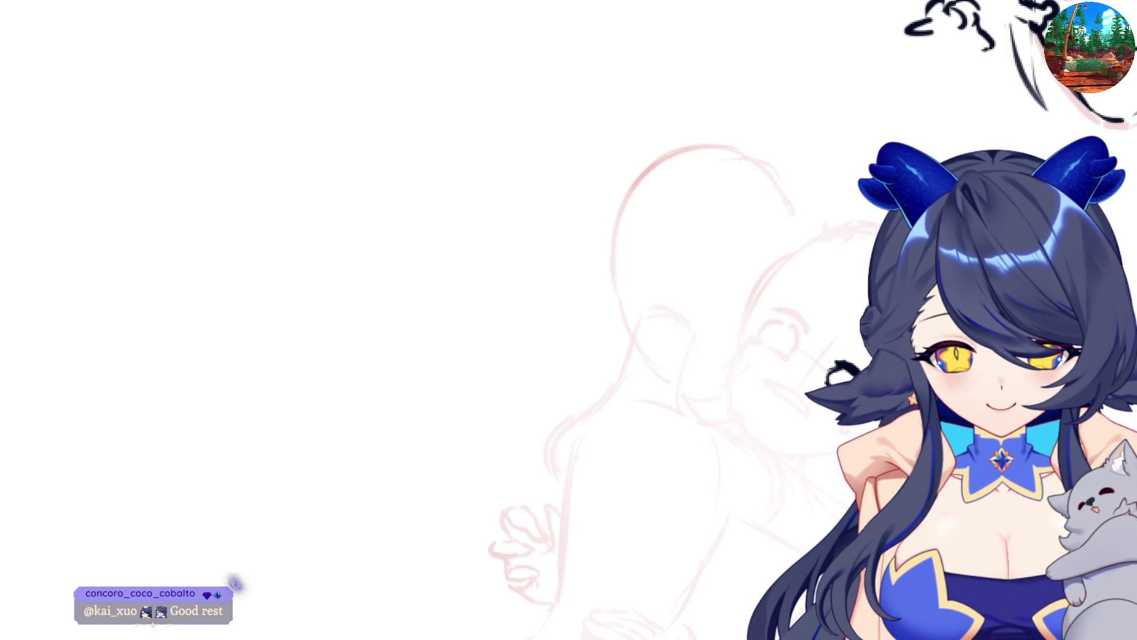
{"action": "key", "text": "m"}
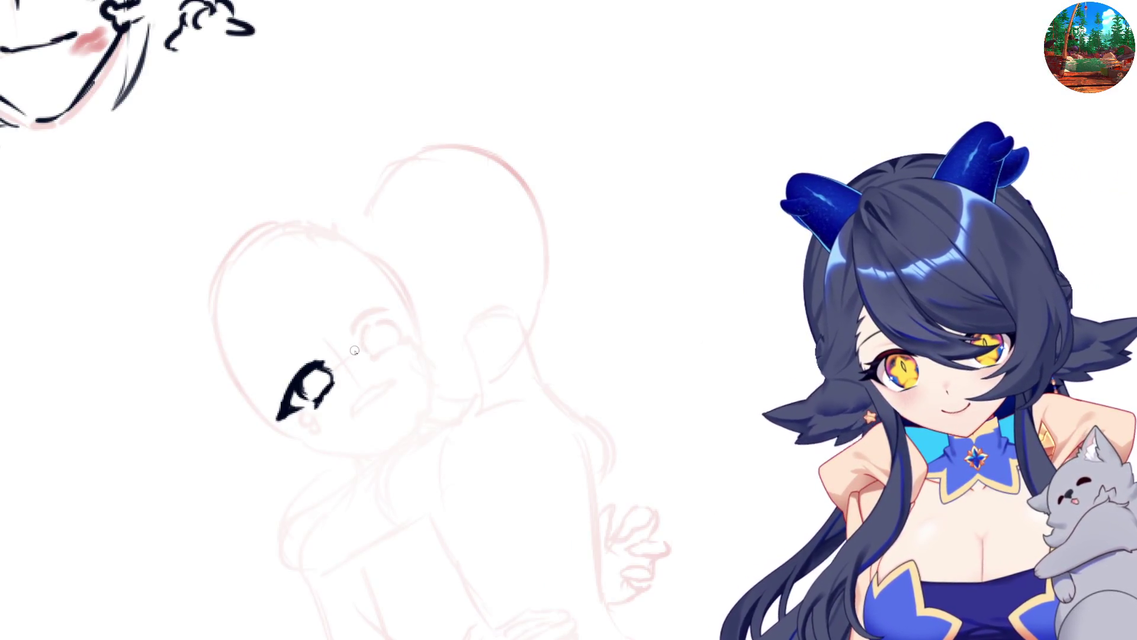
- Dot the nose and add a small mark near the mouth, undoing the stray brow stroke
{"action": "left_click", "coordinate": [361, 379]}
{"action": "left_click", "coordinate": [362, 408]}
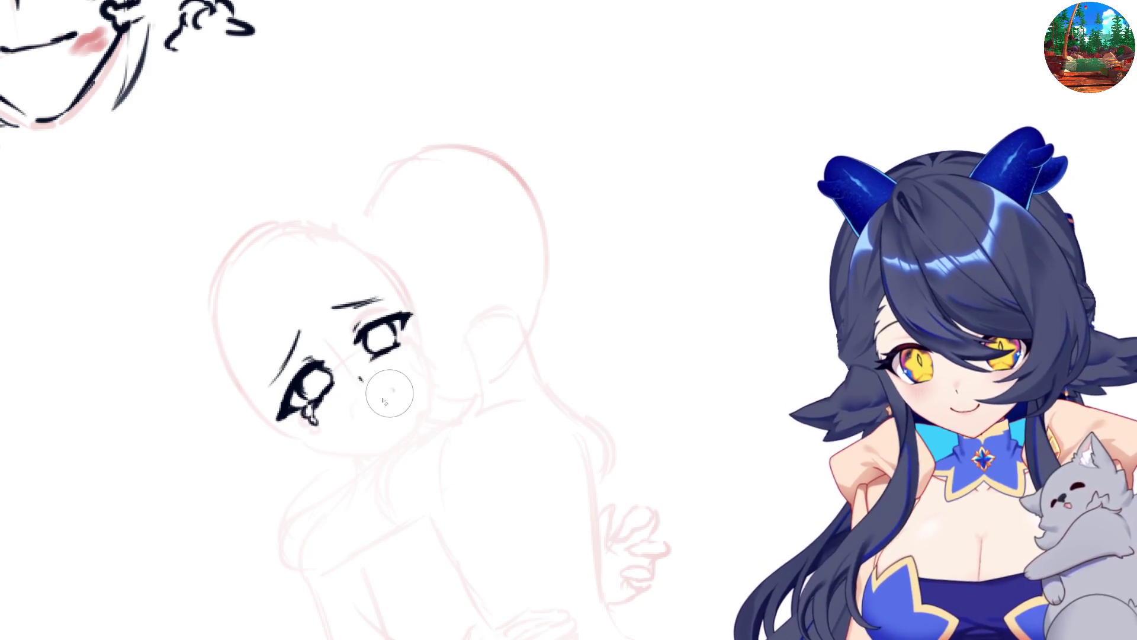
{"action": "key", "text": "m"}
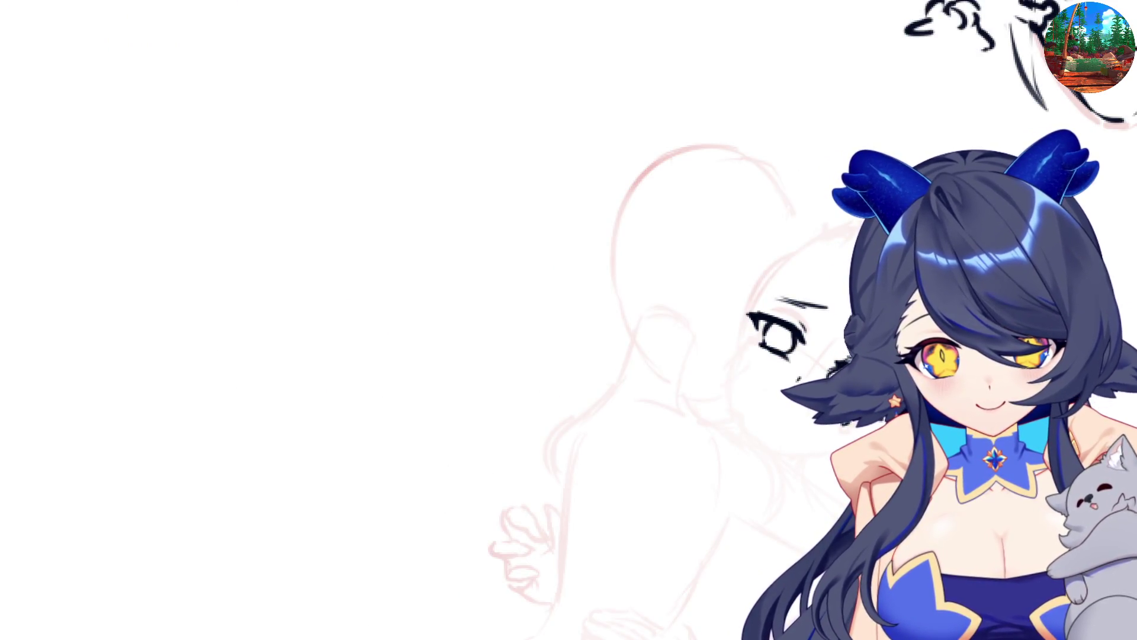
{"action": "key", "text": "ctrl+z"}
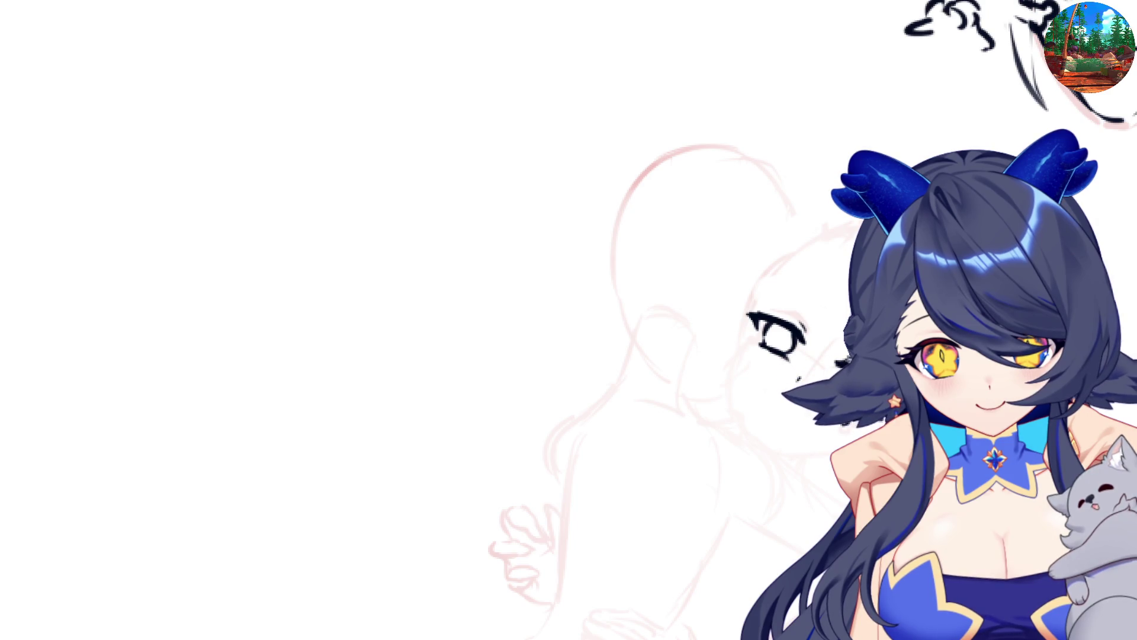
- Draw the iris inside the left eye, erasing and redrawing it
{"action": "key", "text": "m"}
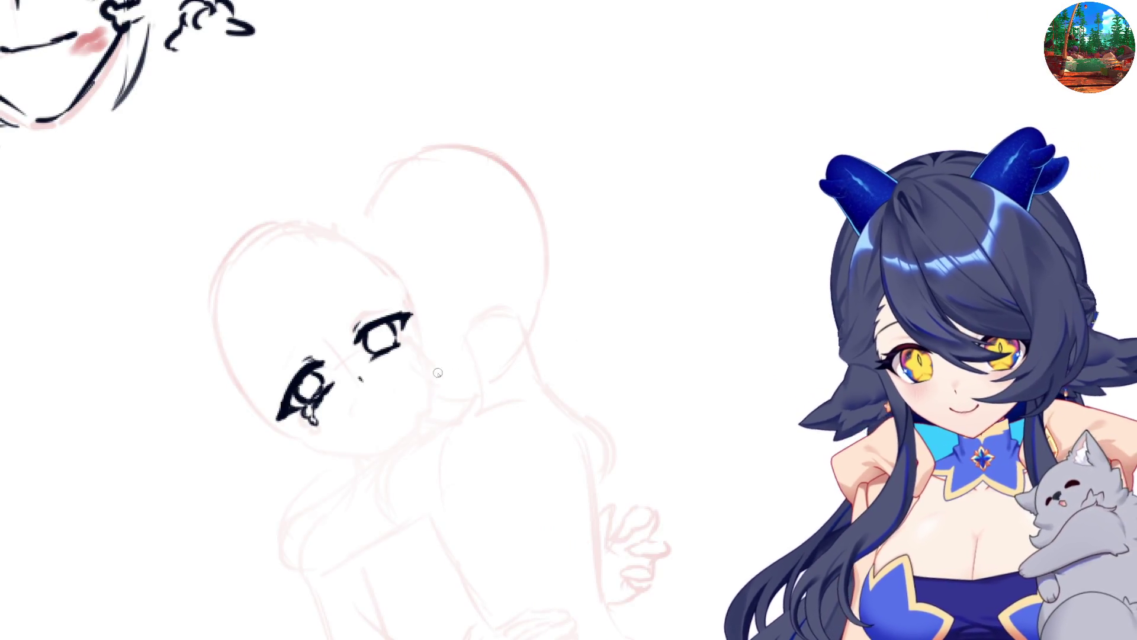
{"action": "left_click_drag", "start_coordinate": [308, 373], "coordinate": [317, 406]}
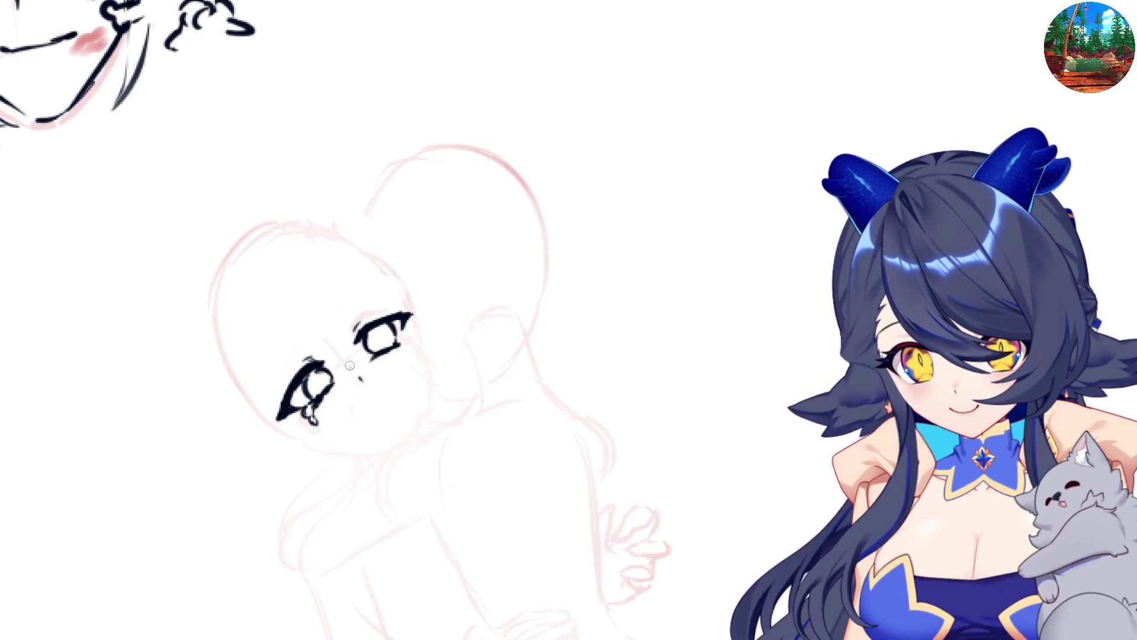
{"action": "key", "text": "m"}
{"action": "key", "text": "e"}
{"action": "mouse_move", "coordinate": [776, 332]}
{"action": "left_mouse_down"}
{"action": "mouse_move", "coordinate": [764, 335]}
{"action": "mouse_move", "coordinate": [782, 332]}
{"action": "mouse_move", "coordinate": [789, 346]}
{"action": "mouse_move", "coordinate": [766, 323]}
{"action": "mouse_move", "coordinate": [770, 344]}
{"action": "mouse_move", "coordinate": [784, 340]}
{"action": "left_mouse_up"}
{"action": "key", "text": "e"}
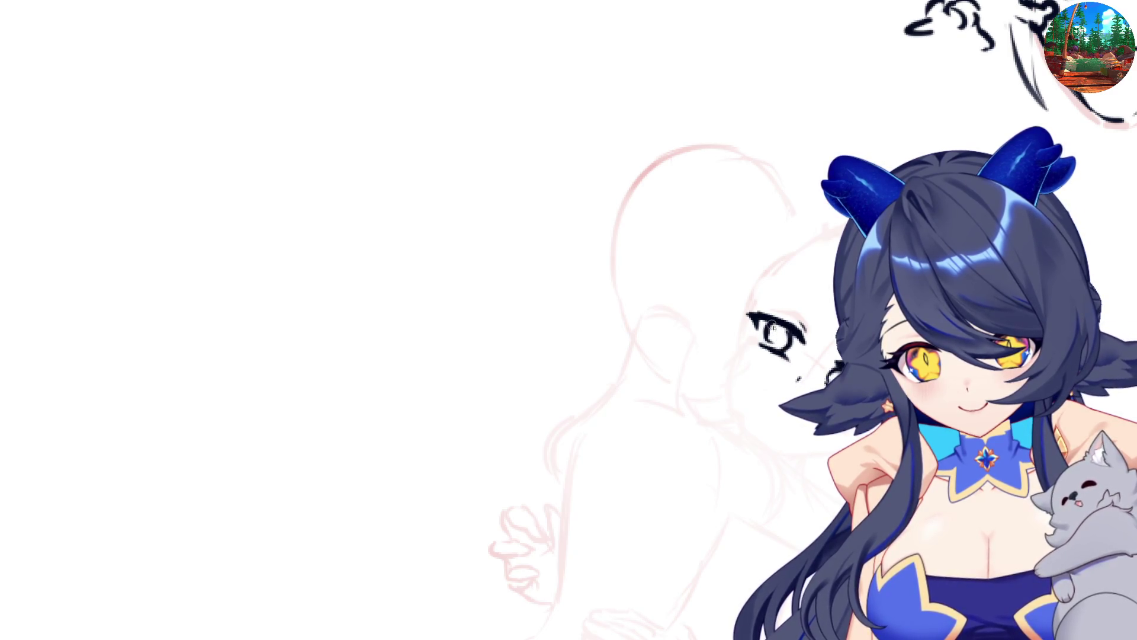
{"action": "key", "text": "m"}
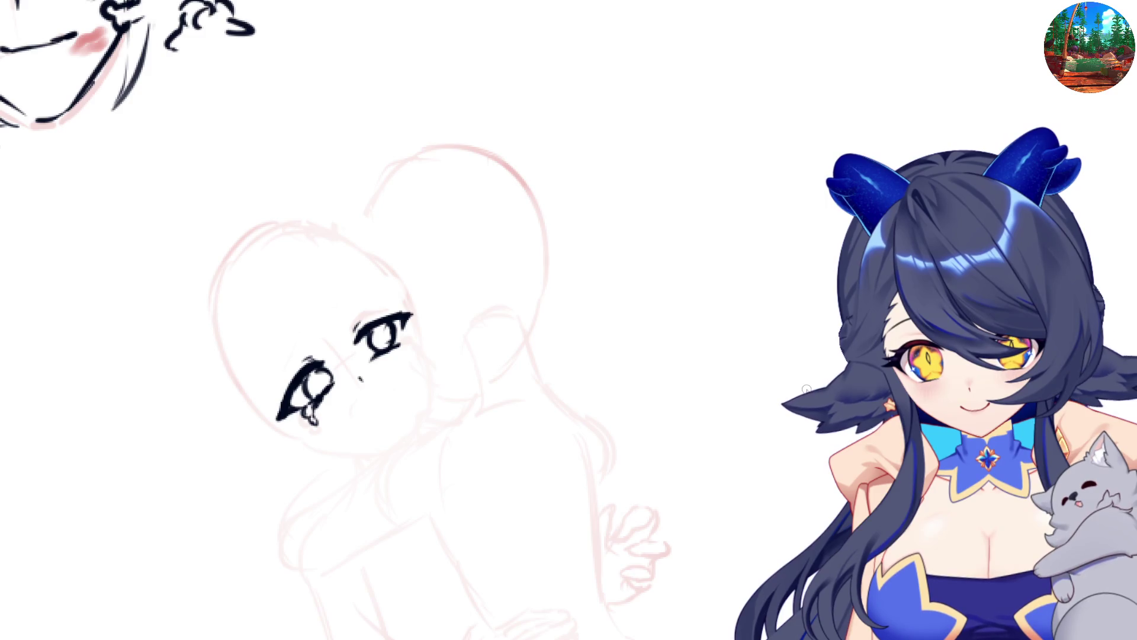
{"action": "key", "text": "m"}
{"action": "left_click_drag", "start_coordinate": [768, 335], "coordinate": [772, 347]}
{"action": "key", "text": "m"}
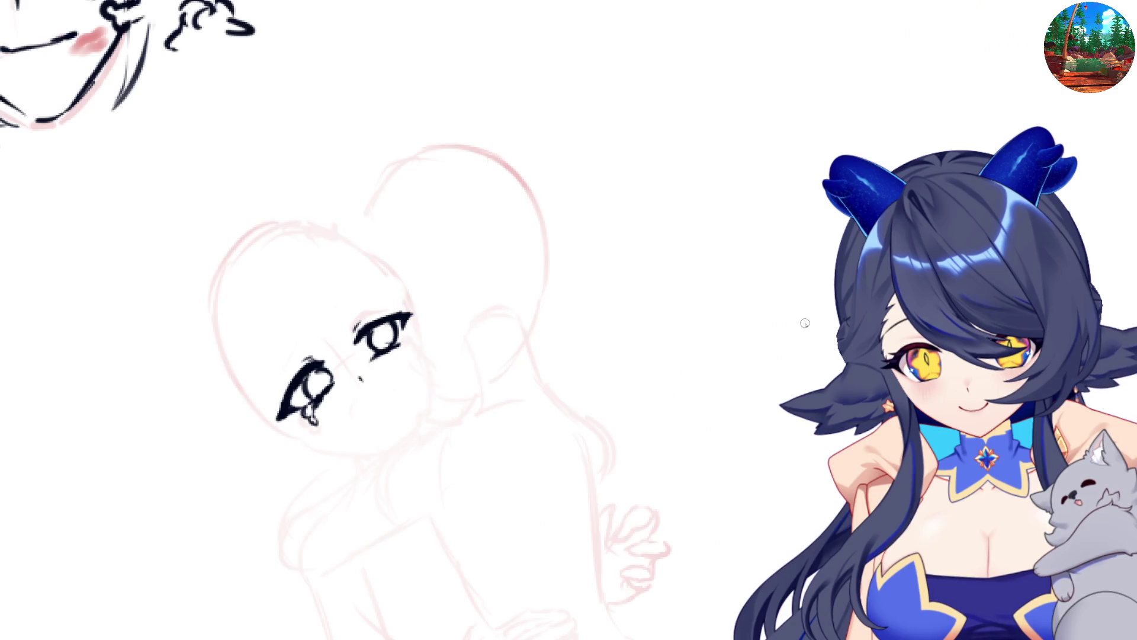
{"action": "key", "text": "m"}
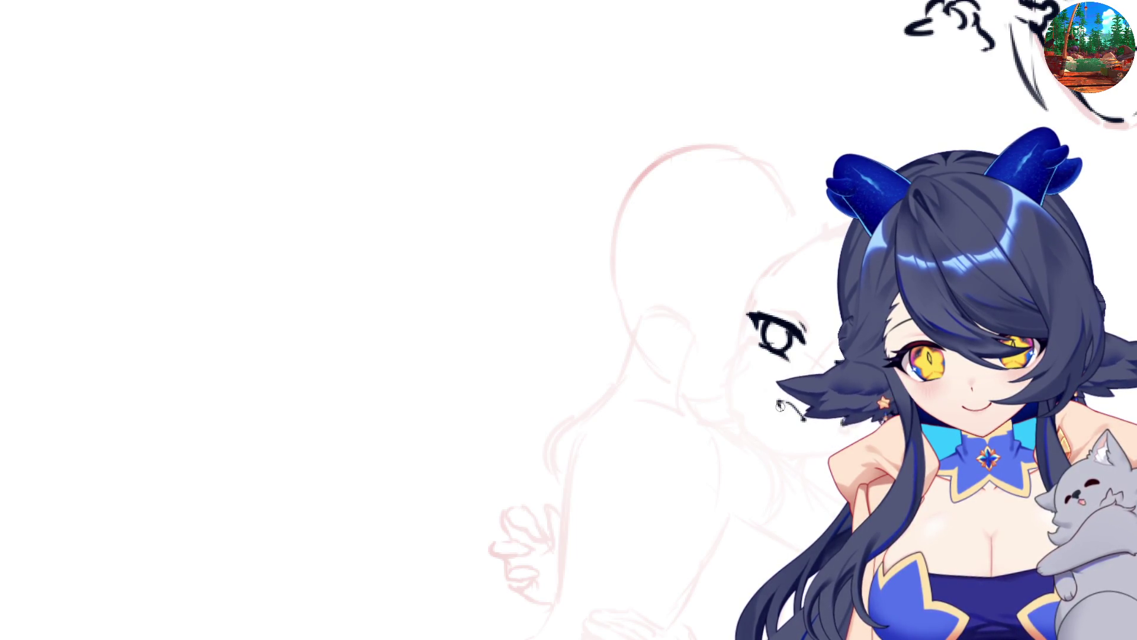
- Replace the short mouth stroke with a small open mouth below the nose
{"action": "key", "text": "h"}
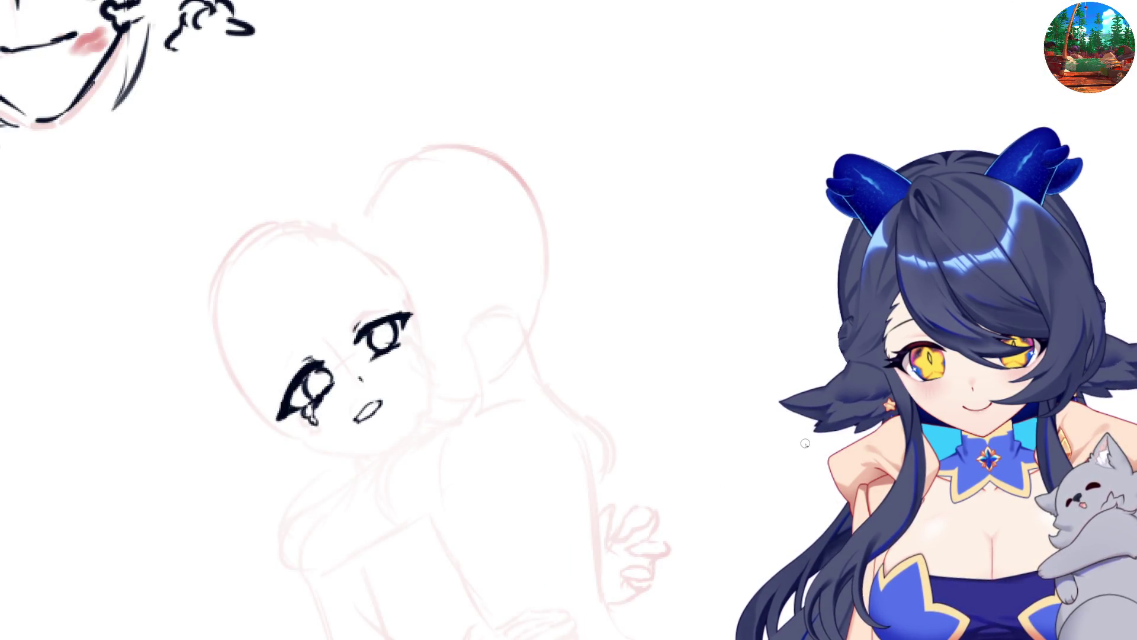
{"action": "key", "text": "h"}
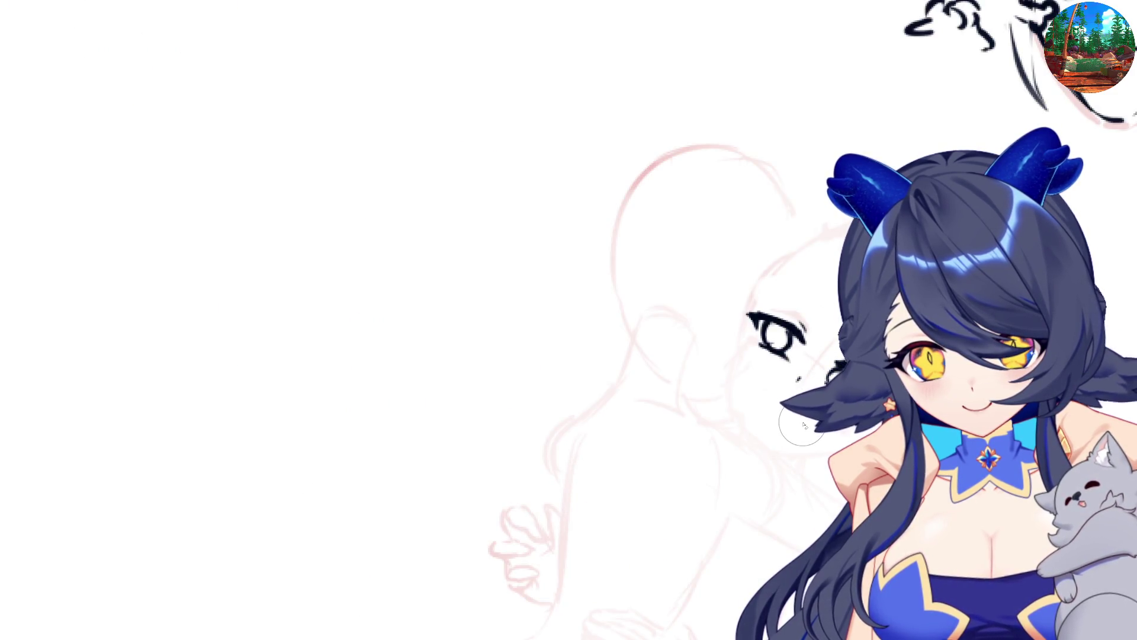
{"action": "key", "text": "h"}
{"action": "key", "text": "h"}
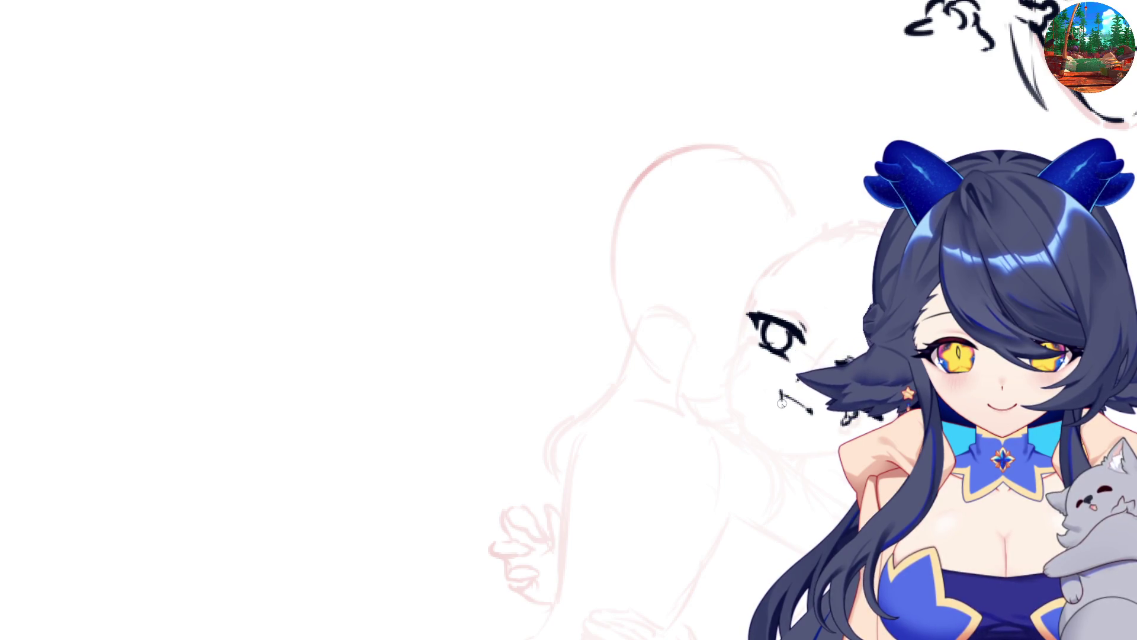
{"action": "left_click_drag", "start_coordinate": [781, 393], "coordinate": [806, 406]}
{"action": "key", "text": "m"}
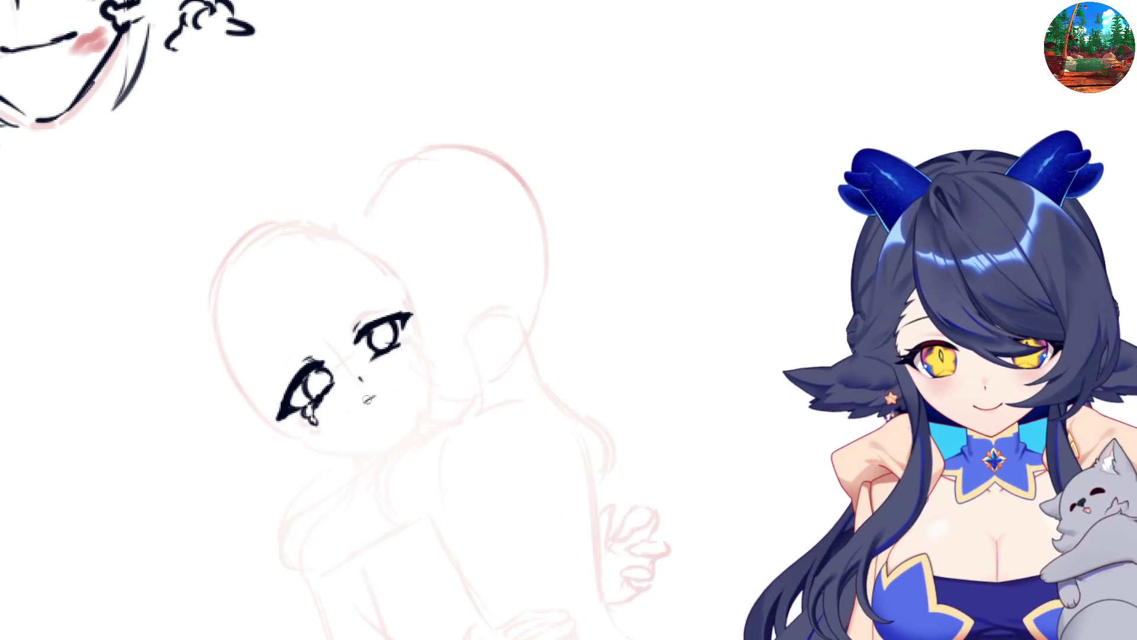
{"action": "mouse_move", "coordinate": [375, 395]}
{"action": "left_mouse_down"}
{"action": "mouse_move", "coordinate": [366, 415]}
{"action": "mouse_move", "coordinate": [386, 393]}
{"action": "left_mouse_up"}
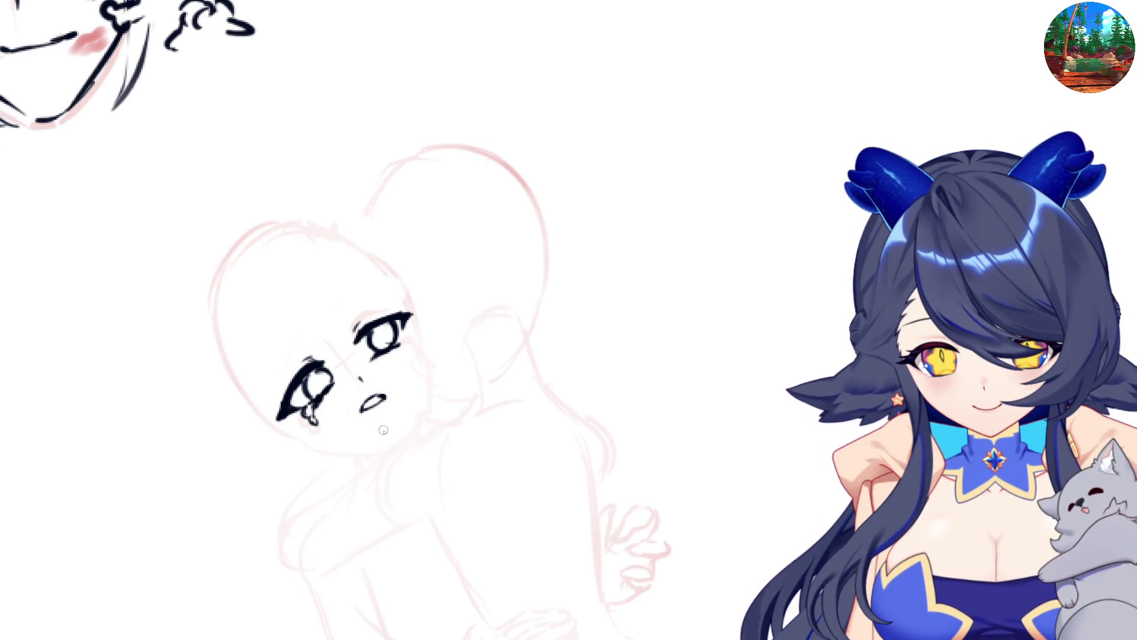
{"action": "key", "text": "m"}
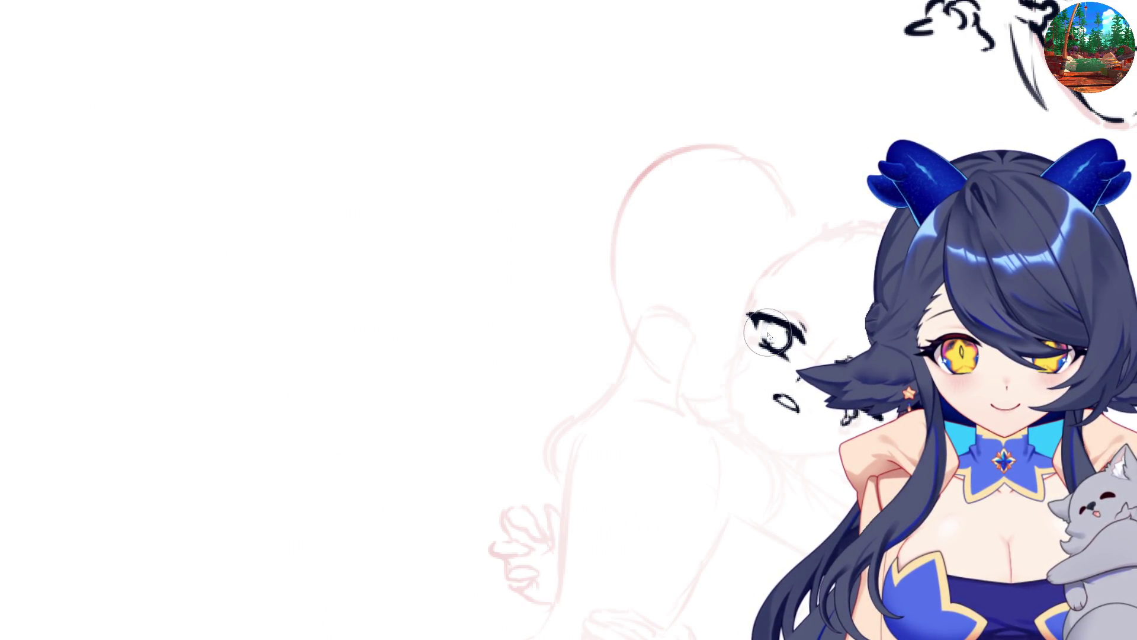
- Thicken the eye's left outline and add lashes at its outer edge
{"action": "left_click_drag", "start_coordinate": [765, 321], "coordinate": [763, 347]}
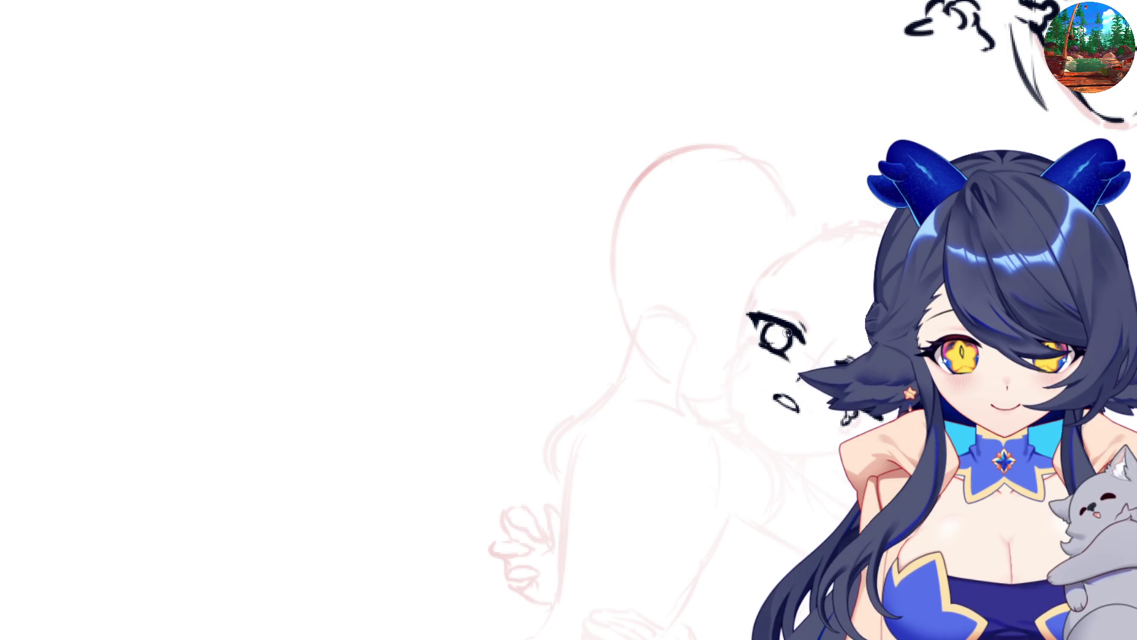
{"action": "key", "text": "m"}
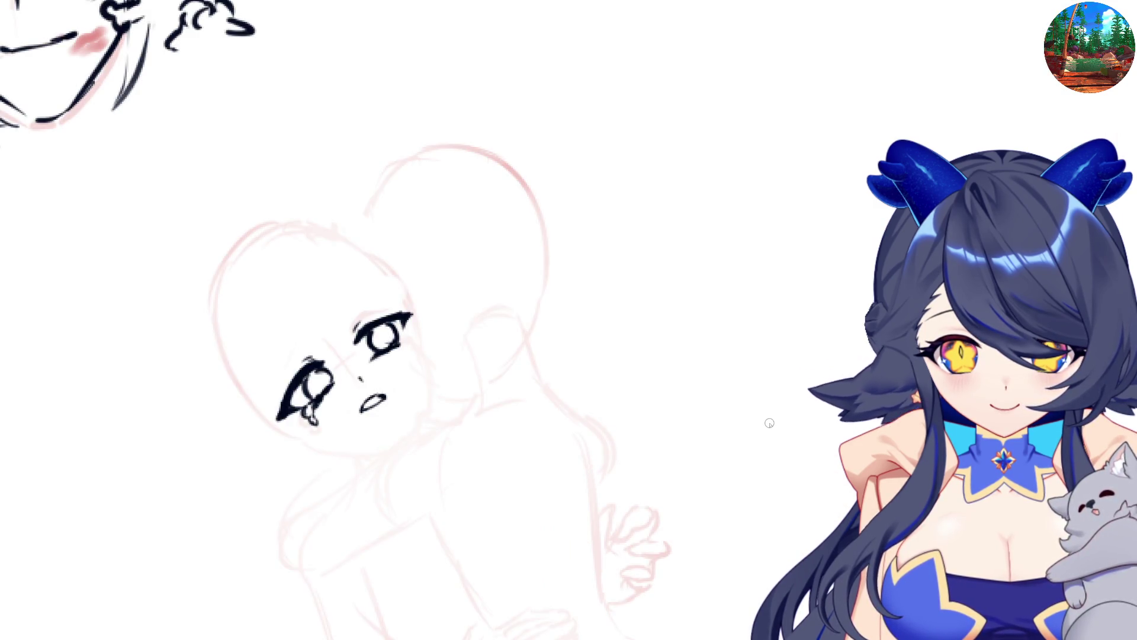
{"action": "key", "text": "m"}
{"action": "mouse_move", "coordinate": [748, 347]}
{"action": "left_mouse_down"}
{"action": "mouse_move", "coordinate": [751, 359]}
{"action": "mouse_move", "coordinate": [753, 348]}
{"action": "left_mouse_up"}
{"action": "key", "text": "m"}
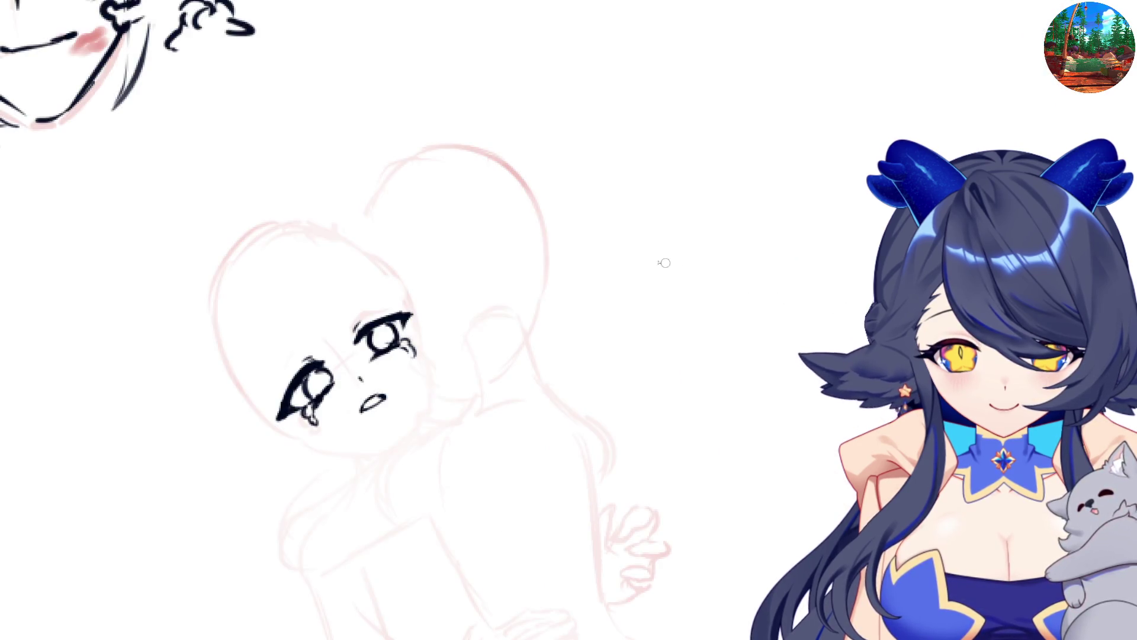
{"action": "key", "text": "m"}
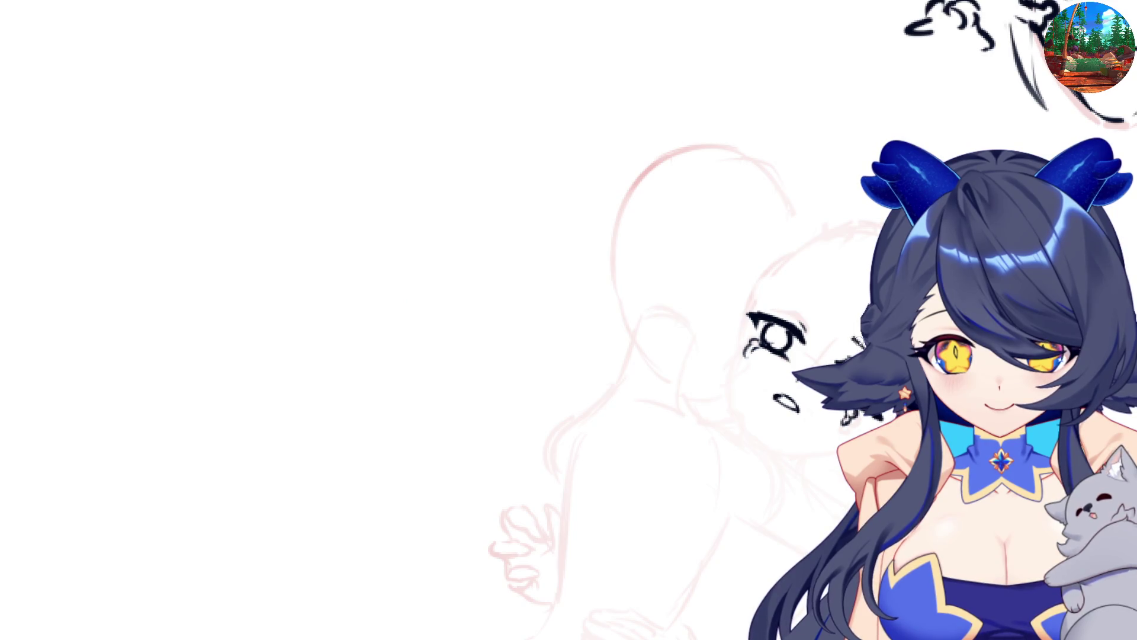
{"action": "key", "text": "m"}
{"action": "key", "text": "m"}
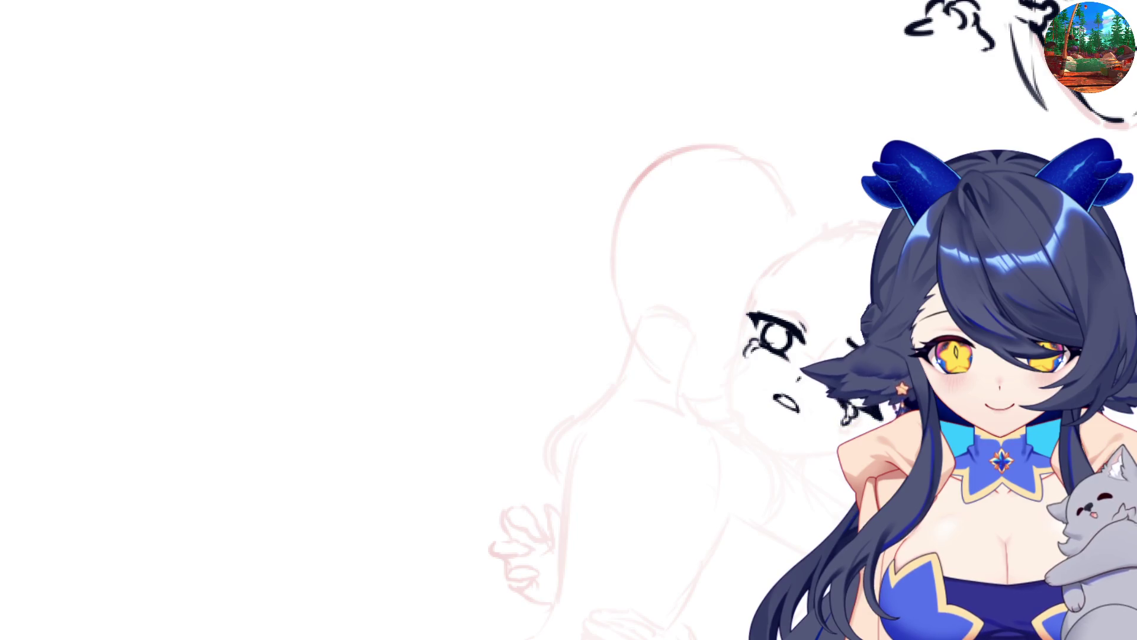
{"action": "key", "text": "m"}
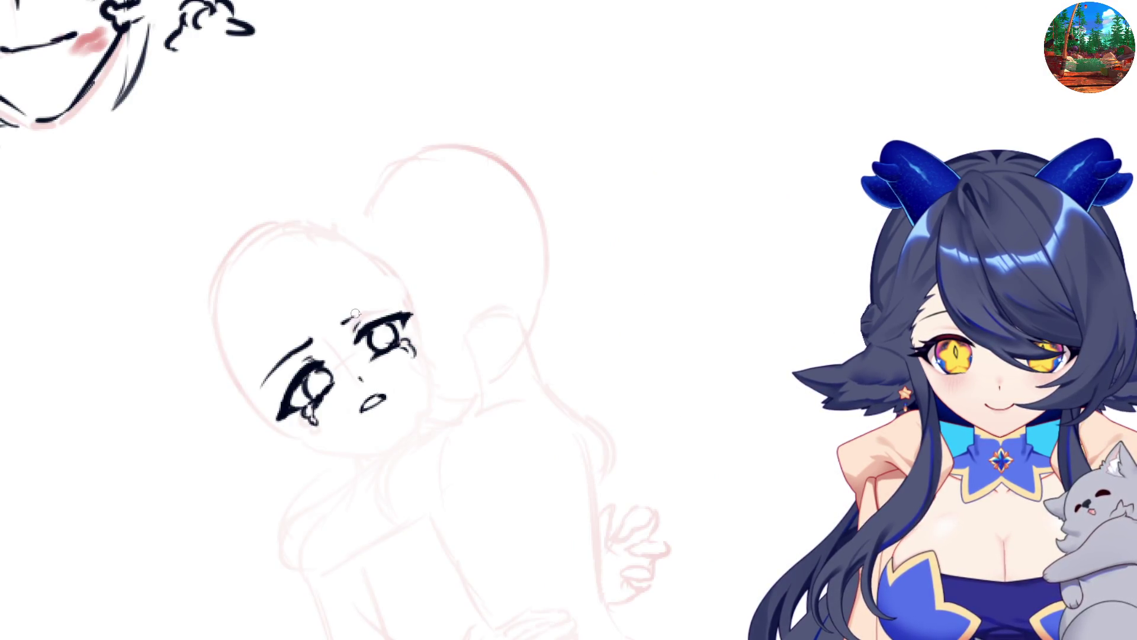
- Redraw the eyebrow as one clean line and redo the open mouth line
{"action": "left_click_drag", "start_coordinate": [343, 323], "coordinate": [385, 302]}
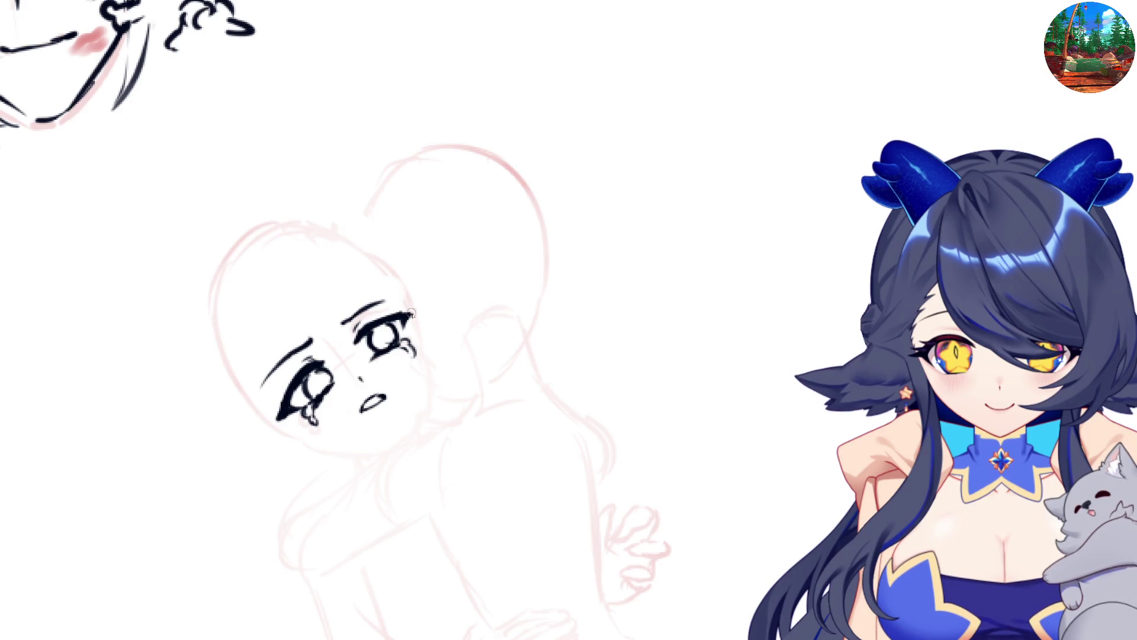
{"action": "key", "text": "m"}
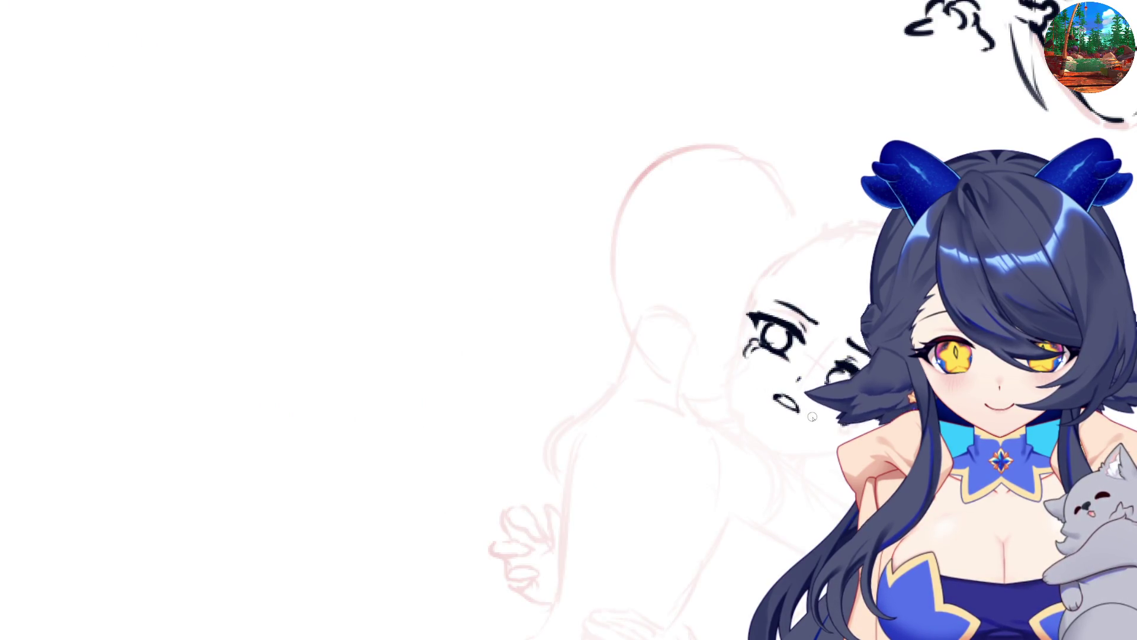
{"action": "left_click_drag", "start_coordinate": [796, 408], "coordinate": [777, 403]}
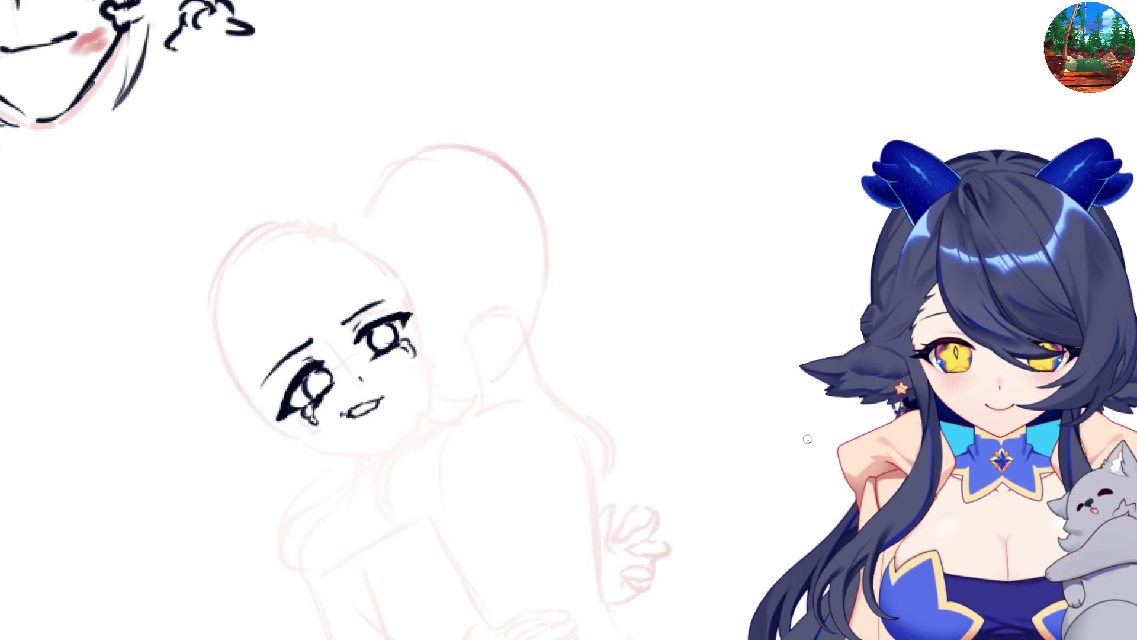
{"action": "key", "text": "ctrl+z"}
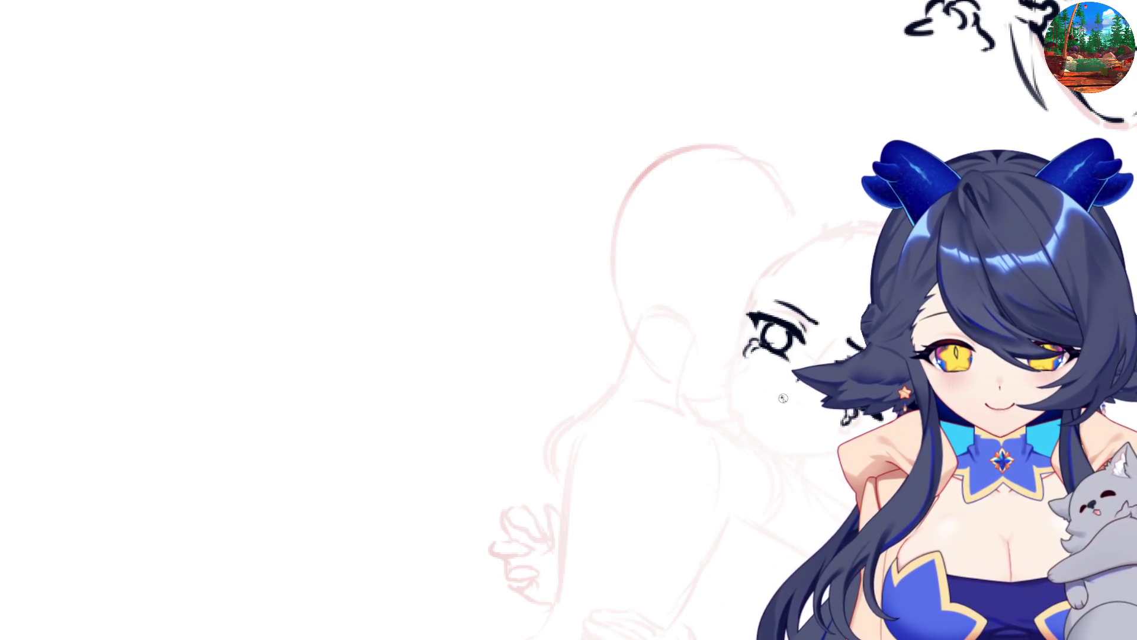
{"action": "left_click_drag", "start_coordinate": [787, 400], "coordinate": [798, 407]}
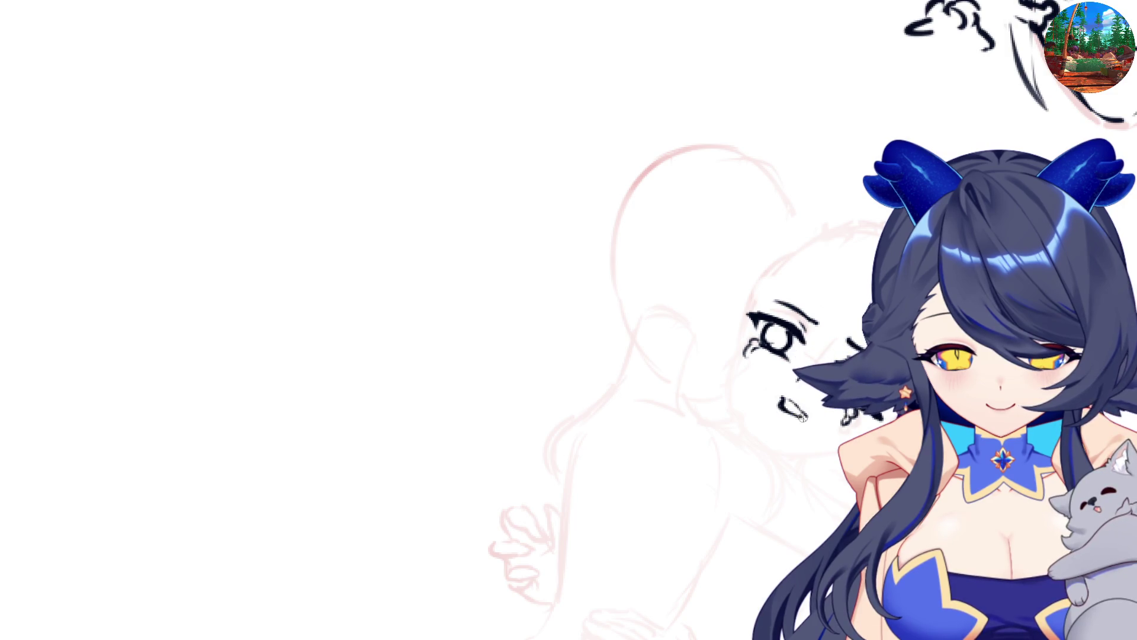
- Ink the lashes and cheek line below the eye, curving the jaw toward the chin
{"action": "key", "text": "m"}
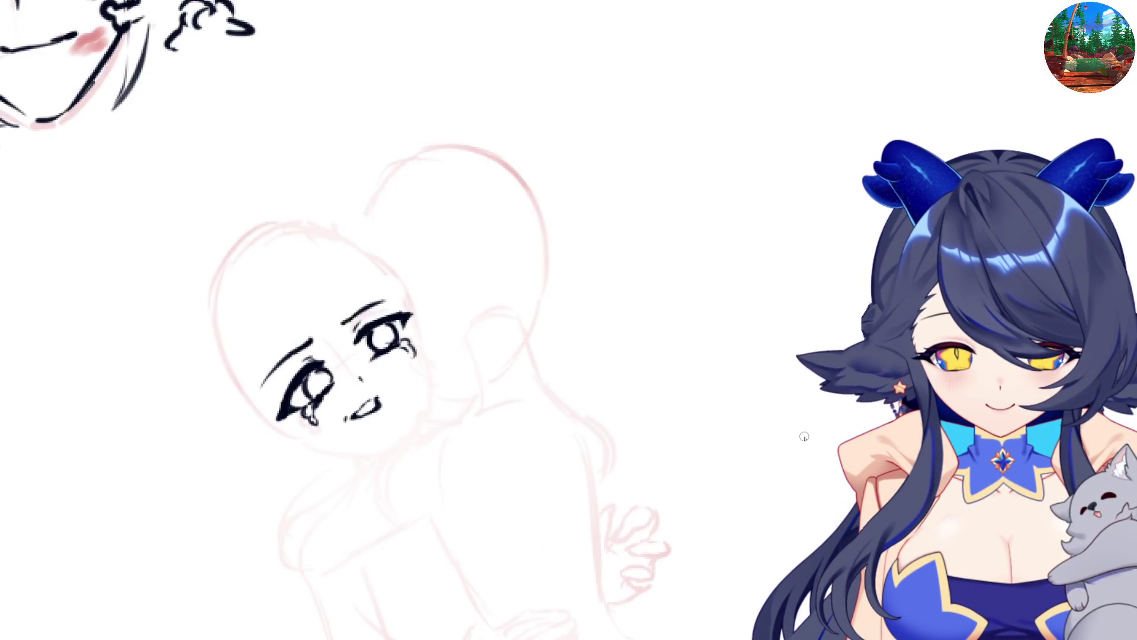
{"action": "key", "text": "m"}
{"action": "left_click_drag", "start_coordinate": [746, 316], "coordinate": [741, 397]}
{"action": "key", "text": "ctrl+z"}
{"action": "left_click_drag", "start_coordinate": [745, 350], "coordinate": [748, 414]}
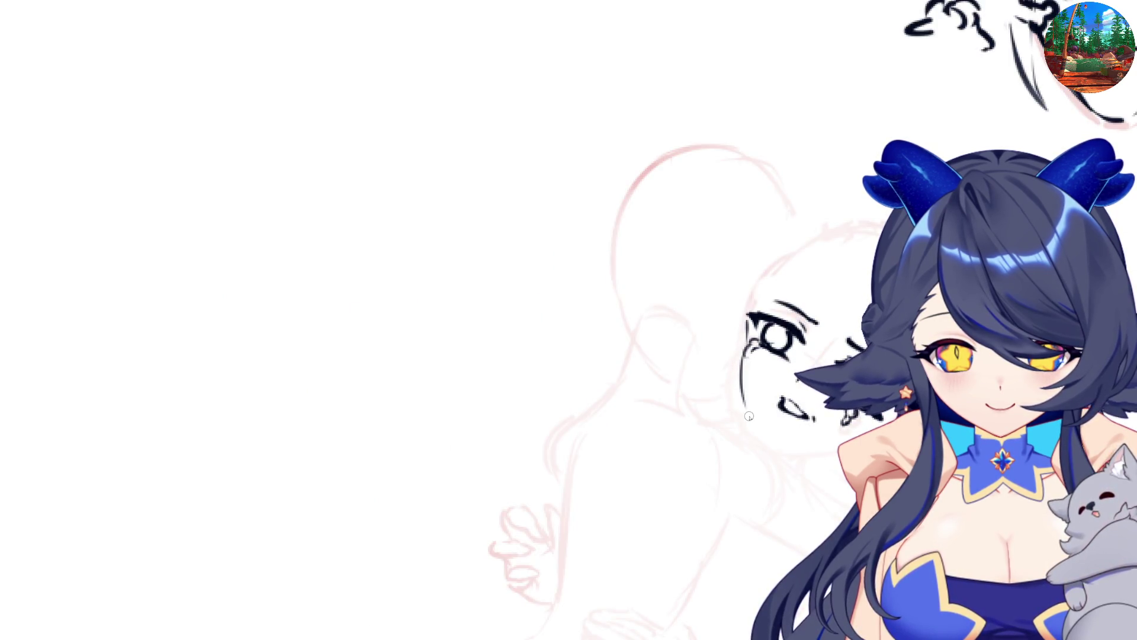
{"action": "mouse_move", "coordinate": [742, 354]}
{"action": "left_mouse_down"}
{"action": "mouse_move", "coordinate": [748, 402]}
{"action": "mouse_move", "coordinate": [773, 450]}
{"action": "left_mouse_up"}
{"action": "key", "text": "ctrl+z"}
{"action": "key", "text": "ctrl+z"}
{"action": "key", "text": "ctrl+z"}
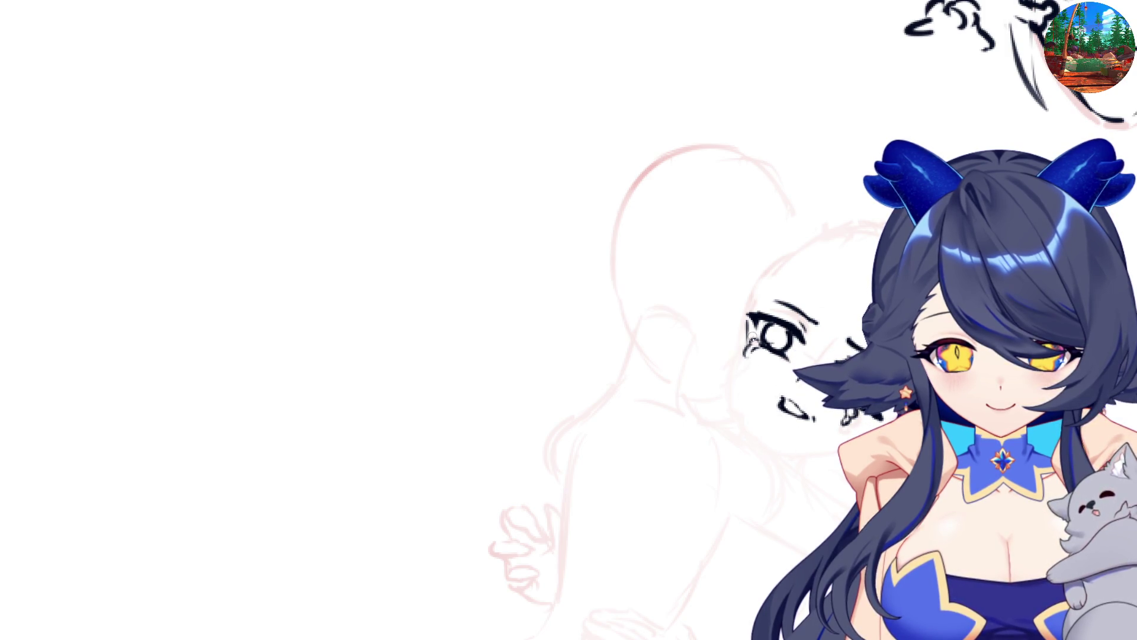
{"action": "left_click_drag", "start_coordinate": [746, 323], "coordinate": [745, 402]}
{"action": "mouse_move", "coordinate": [746, 354]}
{"action": "left_mouse_down"}
{"action": "mouse_move", "coordinate": [749, 419]}
{"action": "mouse_move", "coordinate": [762, 435]}
{"action": "left_mouse_up"}
{"action": "mouse_move", "coordinate": [745, 375]}
{"action": "left_mouse_down"}
{"action": "mouse_move", "coordinate": [758, 438]}
{"action": "mouse_move", "coordinate": [781, 457]}
{"action": "left_mouse_up"}
{"action": "key", "text": "ctrl+z"}
{"action": "key", "text": "ctrl+z"}
{"action": "left_click_drag", "start_coordinate": [740, 347], "coordinate": [764, 445]}
{"action": "mouse_move", "coordinate": [742, 398]}
{"action": "left_mouse_down"}
{"action": "mouse_move", "coordinate": [765, 450]}
{"action": "mouse_move", "coordinate": [830, 456]}
{"action": "left_mouse_up"}
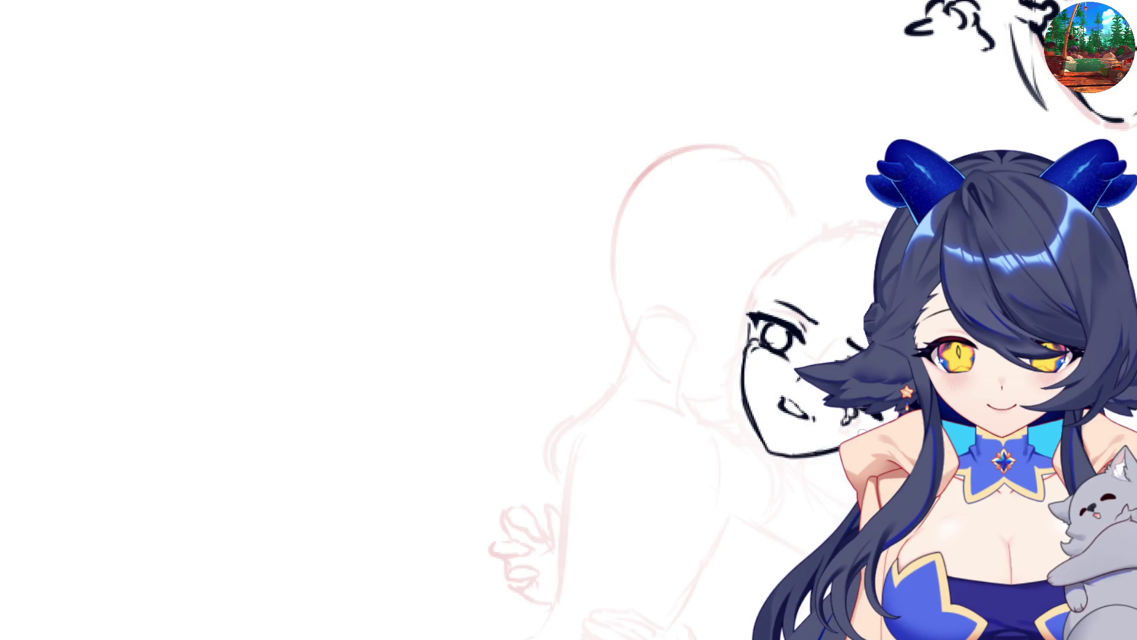
- Redo the face edge from below the eye down to the chin, checking it mirrored
{"action": "key", "text": "h"}
{"action": "key", "text": "h"}
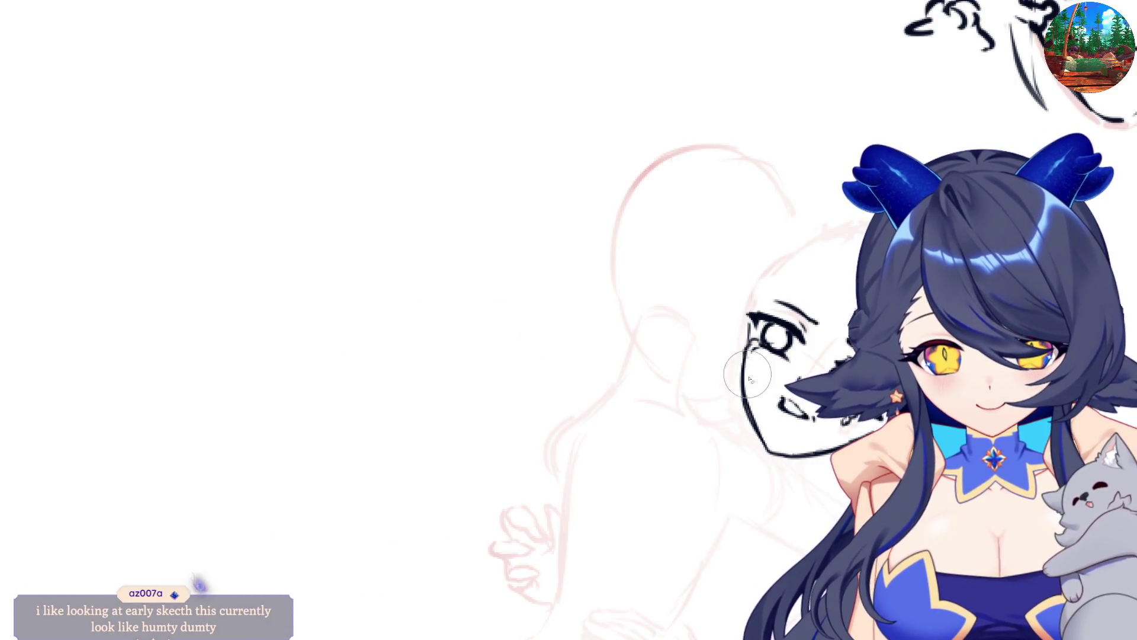
{"action": "mouse_move", "coordinate": [747, 375]}
{"action": "left_mouse_down"}
{"action": "mouse_move", "coordinate": [737, 414]}
{"action": "mouse_move", "coordinate": [732, 355]}
{"action": "mouse_move", "coordinate": [737, 400]}
{"action": "left_mouse_up"}
{"action": "key", "text": "ctrl+z"}
{"action": "mouse_move", "coordinate": [739, 354]}
{"action": "left_mouse_down"}
{"action": "mouse_move", "coordinate": [743, 405]}
{"action": "mouse_move", "coordinate": [767, 456]}
{"action": "mouse_move", "coordinate": [788, 456]}
{"action": "left_mouse_up"}
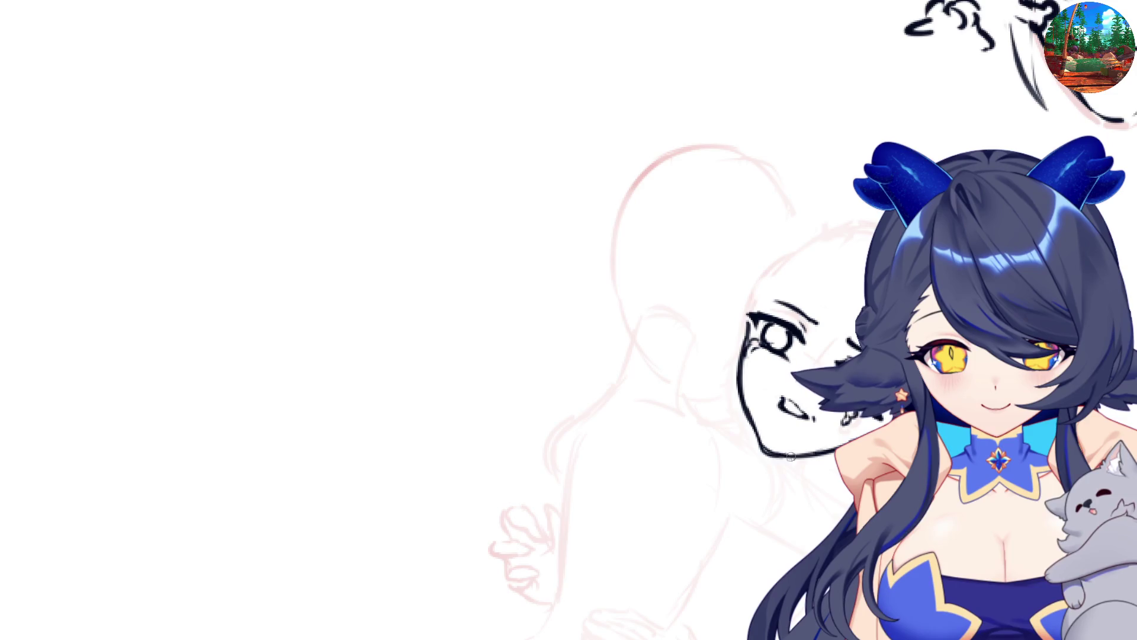
{"action": "key", "text": "h"}
{"action": "key", "text": "h"}
{"action": "key", "text": "ctrl+z"}
{"action": "key", "text": "ctrl+z"}
{"action": "left_click_drag", "start_coordinate": [743, 400], "coordinate": [763, 448]}
{"action": "key", "text": "ctrl+z"}
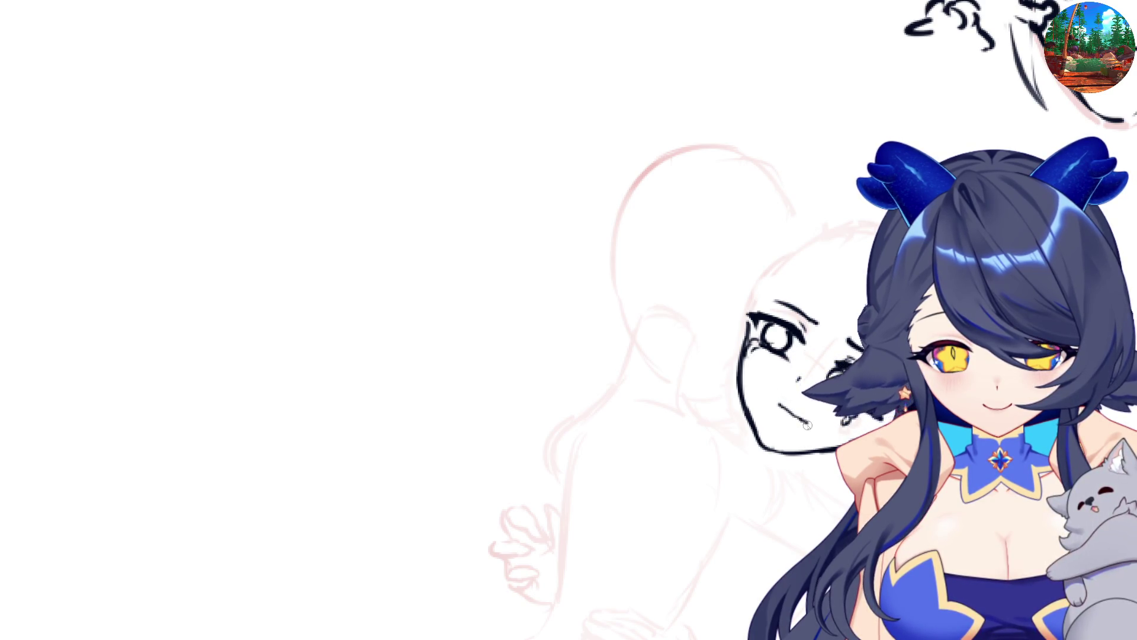
{"action": "key", "text": "m"}
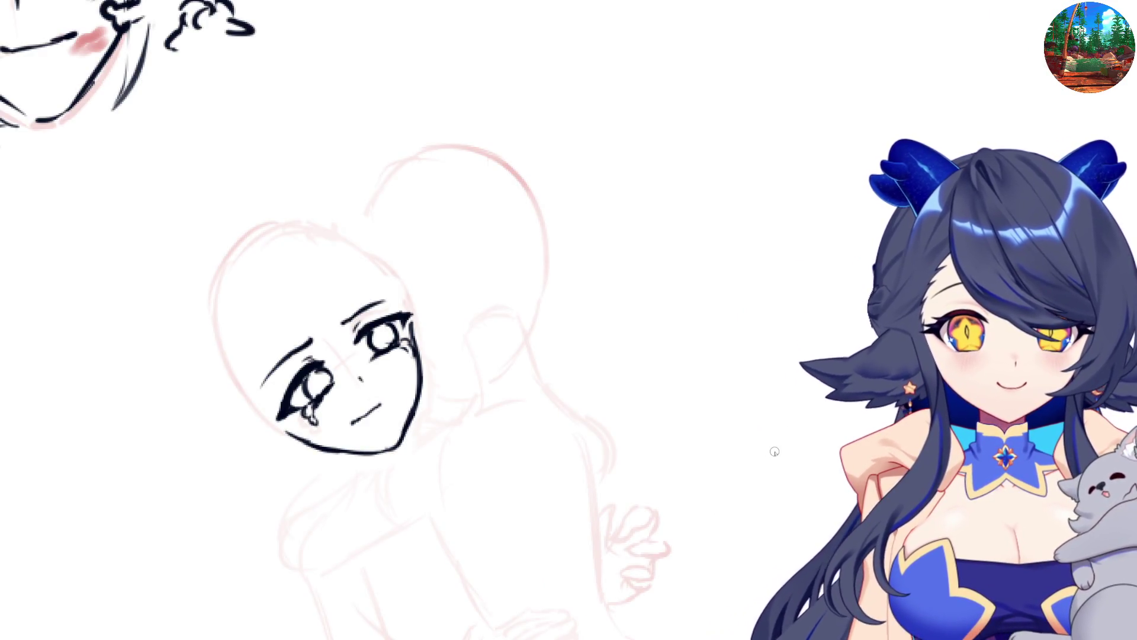
{"action": "key", "text": "m"}
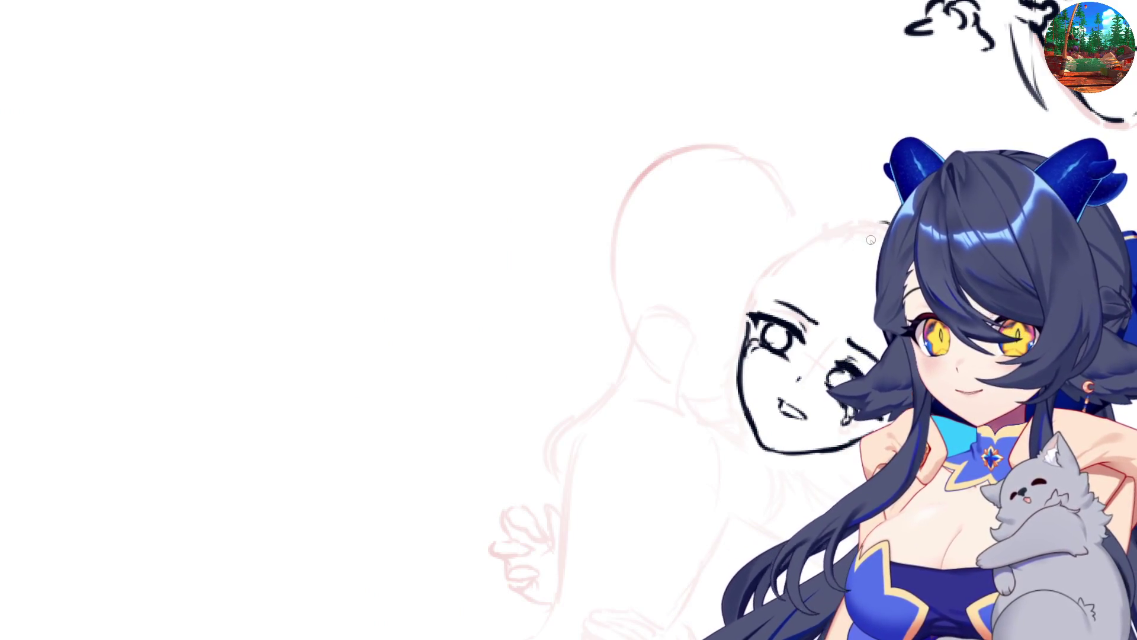
{"action": "key", "text": "h"}
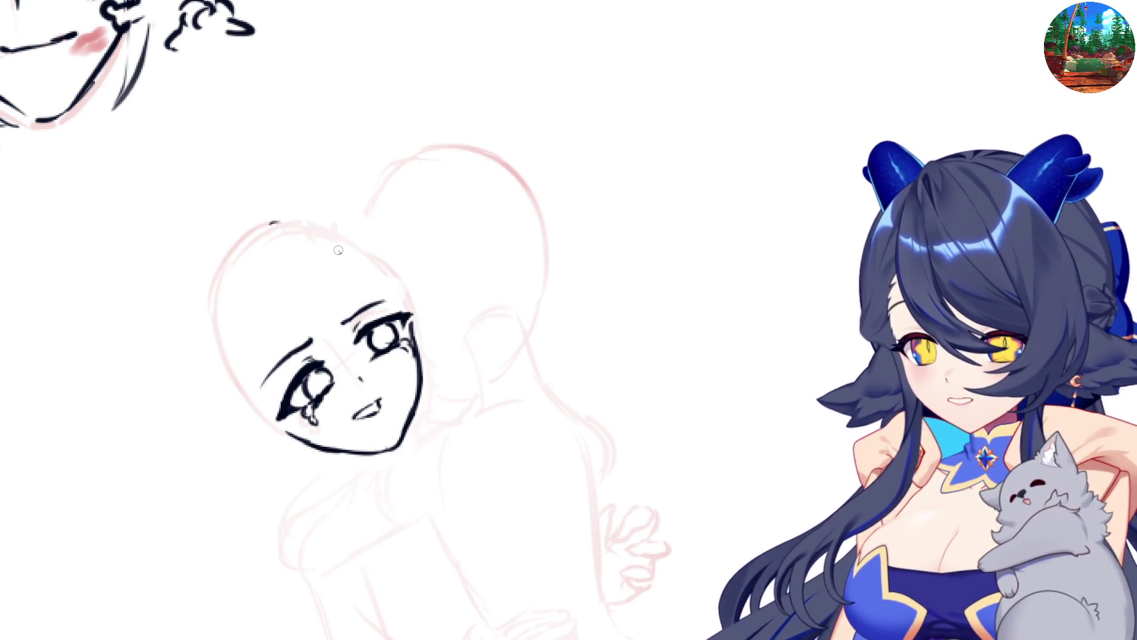
- Ink the bangs across the forehead and the top curve of the head
{"action": "mouse_move", "coordinate": [267, 227]}
{"action": "left_mouse_down"}
{"action": "mouse_move", "coordinate": [304, 240]}
{"action": "mouse_move", "coordinate": [355, 325]}
{"action": "left_mouse_up"}
{"action": "left_click_drag", "start_coordinate": [276, 247], "coordinate": [300, 338]}
{"action": "mouse_move", "coordinate": [286, 275]}
{"action": "left_mouse_down"}
{"action": "mouse_move", "coordinate": [303, 354]}
{"action": "mouse_move", "coordinate": [334, 356]}
{"action": "mouse_move", "coordinate": [348, 314]}
{"action": "left_mouse_up"}
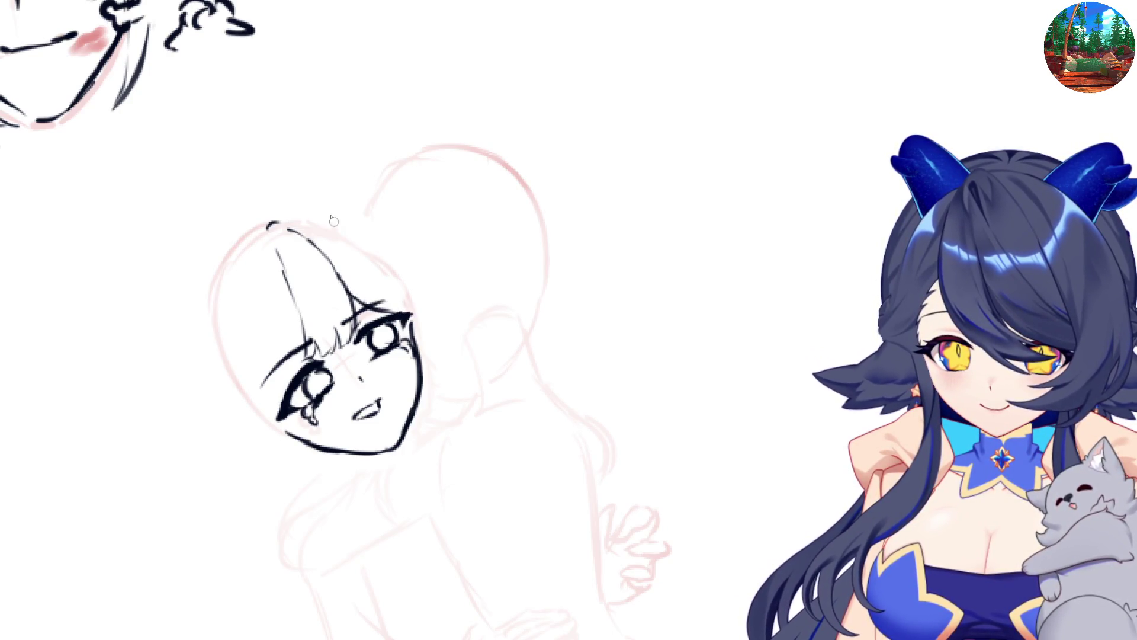
{"action": "mouse_move", "coordinate": [284, 216]}
{"action": "left_mouse_down"}
{"action": "mouse_move", "coordinate": [357, 235]}
{"action": "mouse_move", "coordinate": [392, 274]}
{"action": "mouse_move", "coordinate": [413, 385]}
{"action": "left_mouse_up"}
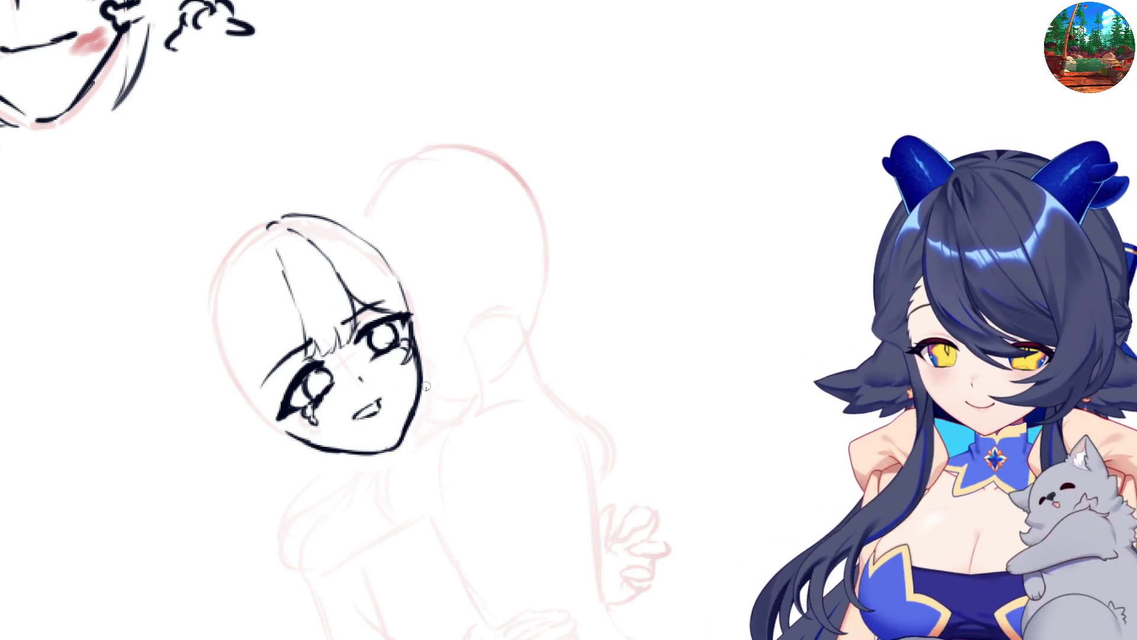
{"action": "left_click_drag", "start_coordinate": [431, 370], "coordinate": [422, 396]}
{"action": "mouse_move", "coordinate": [309, 207]}
{"action": "left_mouse_down"}
{"action": "mouse_move", "coordinate": [391, 244]}
{"action": "mouse_move", "coordinate": [409, 267]}
{"action": "left_mouse_up"}
{"action": "left_click_drag", "start_coordinate": [355, 223], "coordinate": [406, 264]}
- Trace the hair's top and sides and the head outline down to the chin
{"action": "key", "text": "m"}
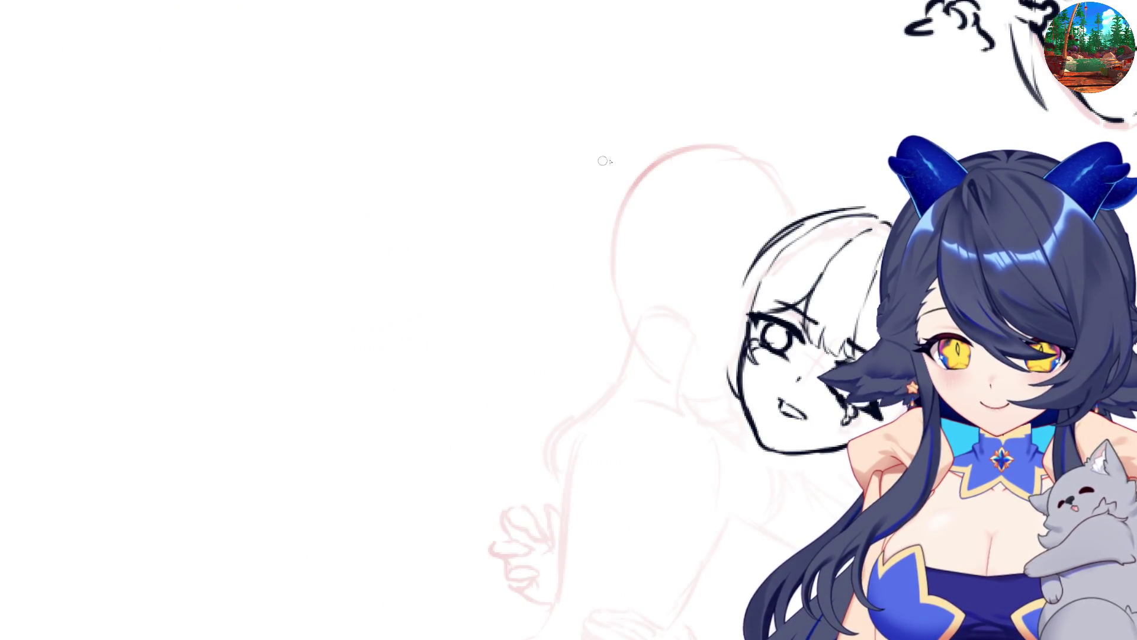
{"action": "left_click_drag", "start_coordinate": [823, 208], "coordinate": [757, 265]}
{"action": "left_click_drag", "start_coordinate": [788, 223], "coordinate": [738, 310]}
{"action": "left_click_drag", "start_coordinate": [769, 237], "coordinate": [724, 348]}
{"action": "left_click_drag", "start_coordinate": [750, 264], "coordinate": [739, 379]}
{"action": "left_click_drag", "start_coordinate": [725, 314], "coordinate": [724, 362]}
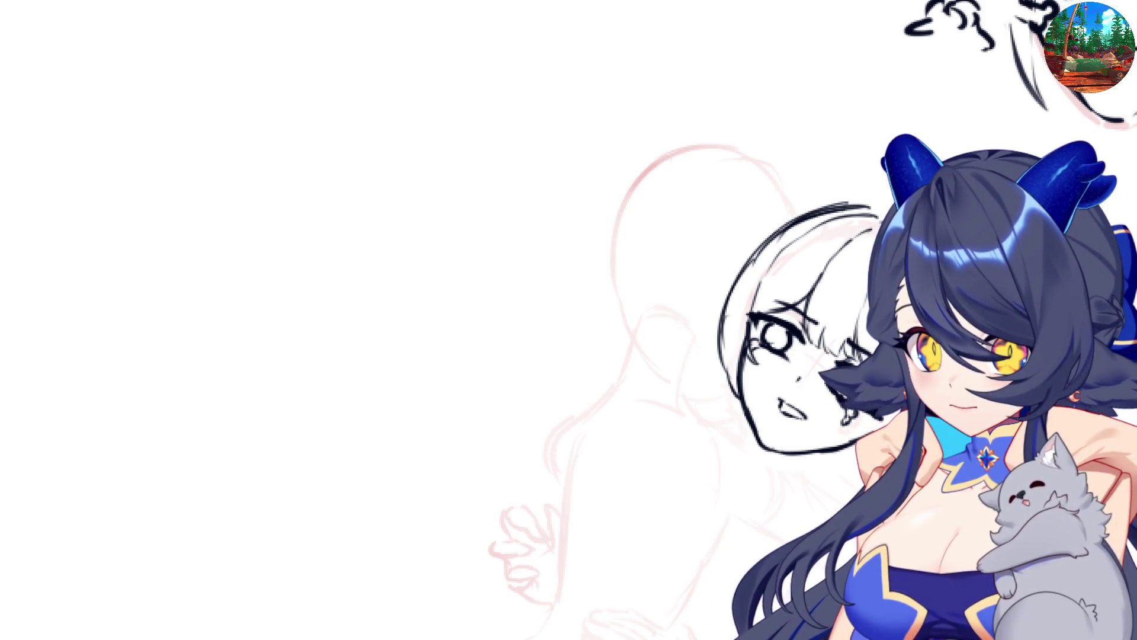
{"action": "scroll", "coordinate": [568, 319], "scroll_direction": "right", "scroll_amount": 8}
{"action": "mouse_move", "coordinate": [216, 305]}
{"action": "left_mouse_down"}
{"action": "mouse_move", "coordinate": [228, 350]}
{"action": "mouse_move", "coordinate": [259, 391]}
{"action": "mouse_move", "coordinate": [299, 424]}
{"action": "mouse_move", "coordinate": [337, 432]}
{"action": "left_mouse_up"}
{"action": "mouse_move", "coordinate": [263, 404]}
{"action": "left_mouse_down"}
{"action": "mouse_move", "coordinate": [356, 453]}
{"action": "mouse_move", "coordinate": [347, 464]}
{"action": "left_mouse_up"}
{"action": "key", "text": "m"}
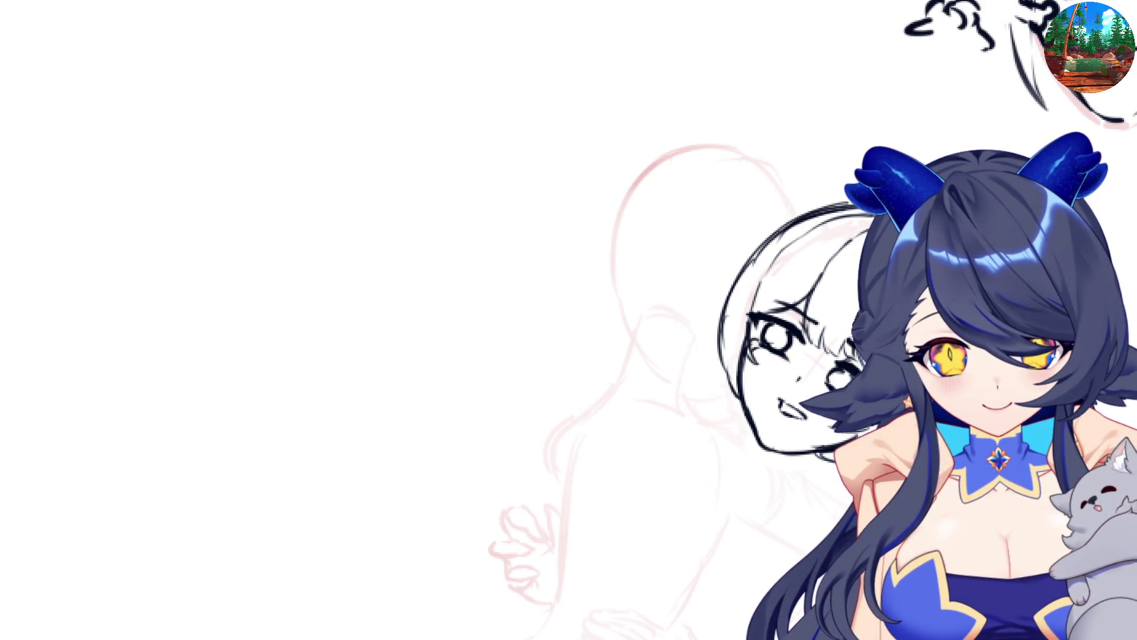
{"action": "key", "text": "m"}
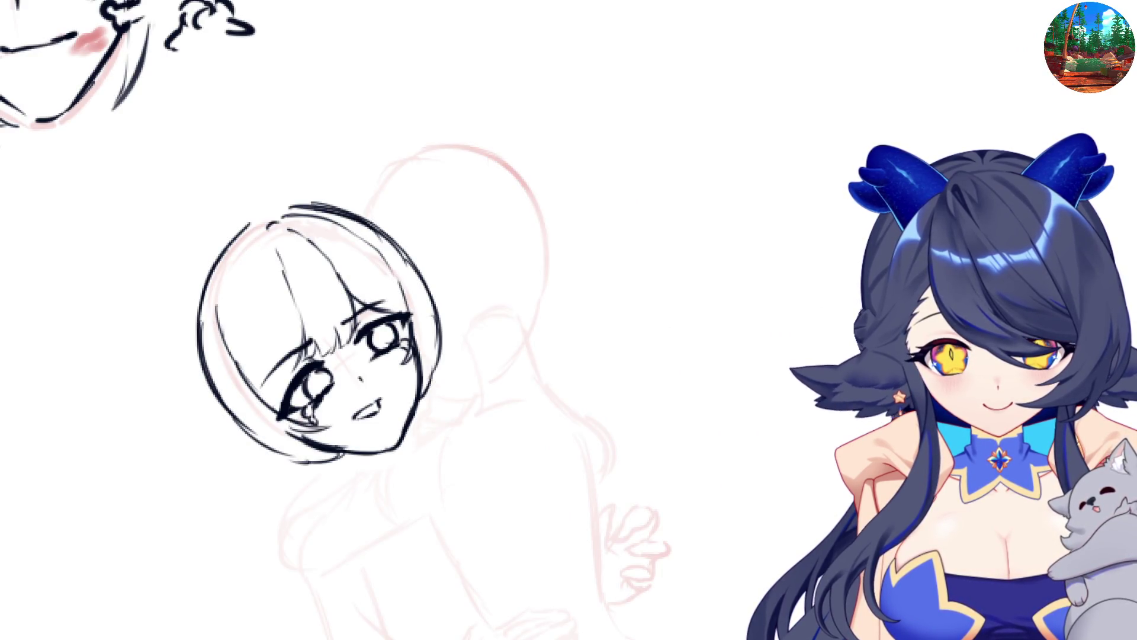
{"action": "key", "text": "m"}
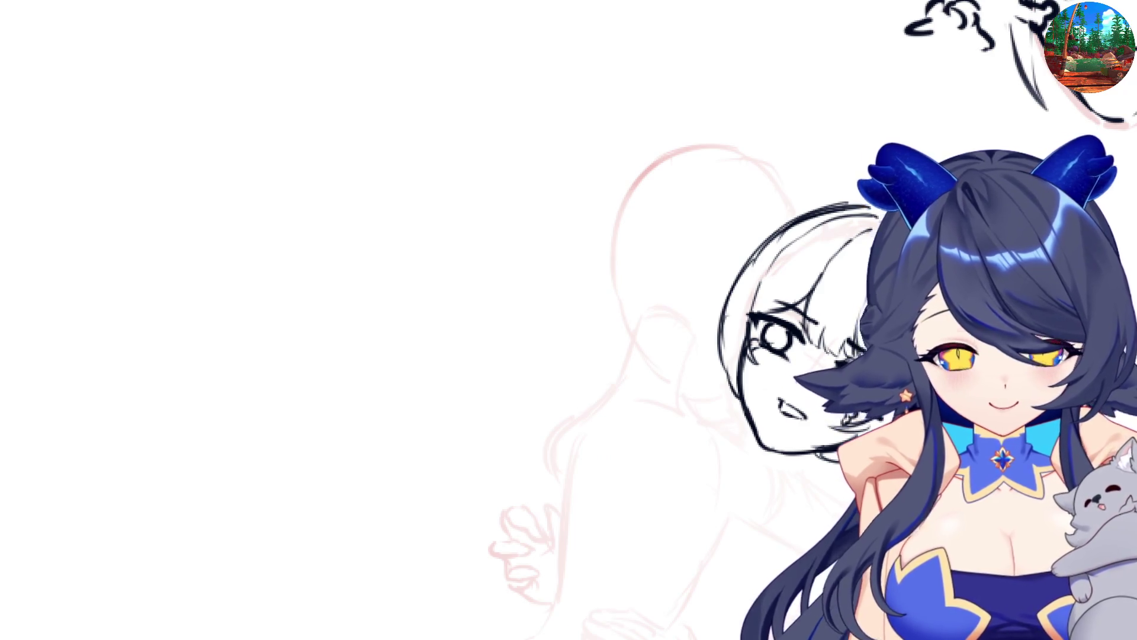
{"action": "scroll", "coordinate": [756, 413], "scroll_direction": "down", "scroll_amount": 10}
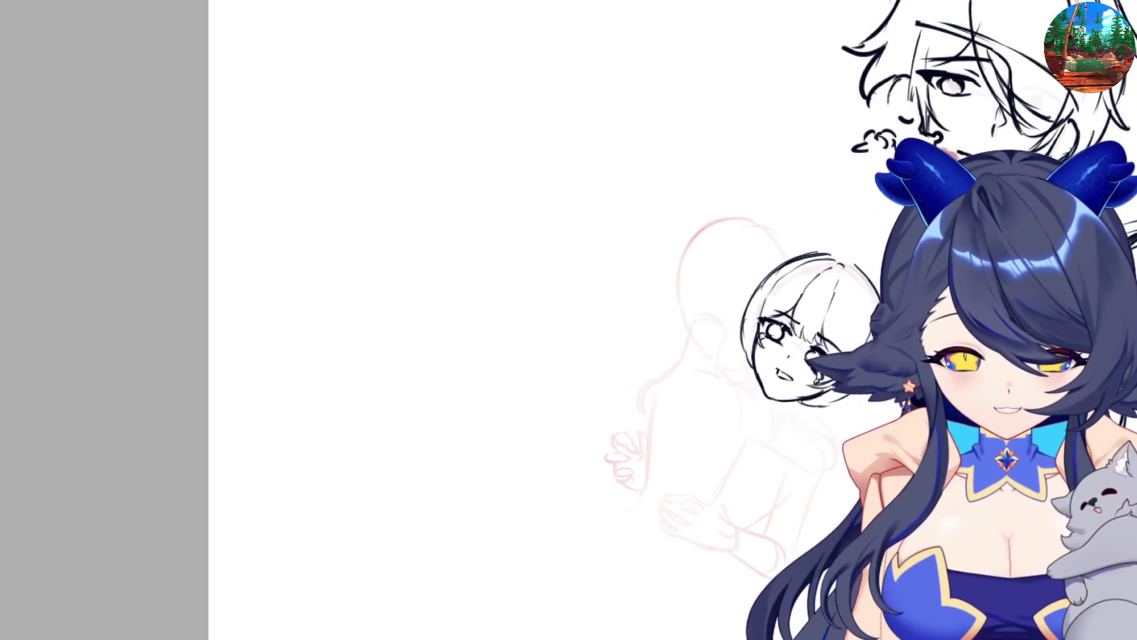
- Zoom into a blank area and draw one curved black pen stroke
{"action": "scroll", "coordinate": [757, 413], "scroll_direction": "up", "scroll_amount": 10}
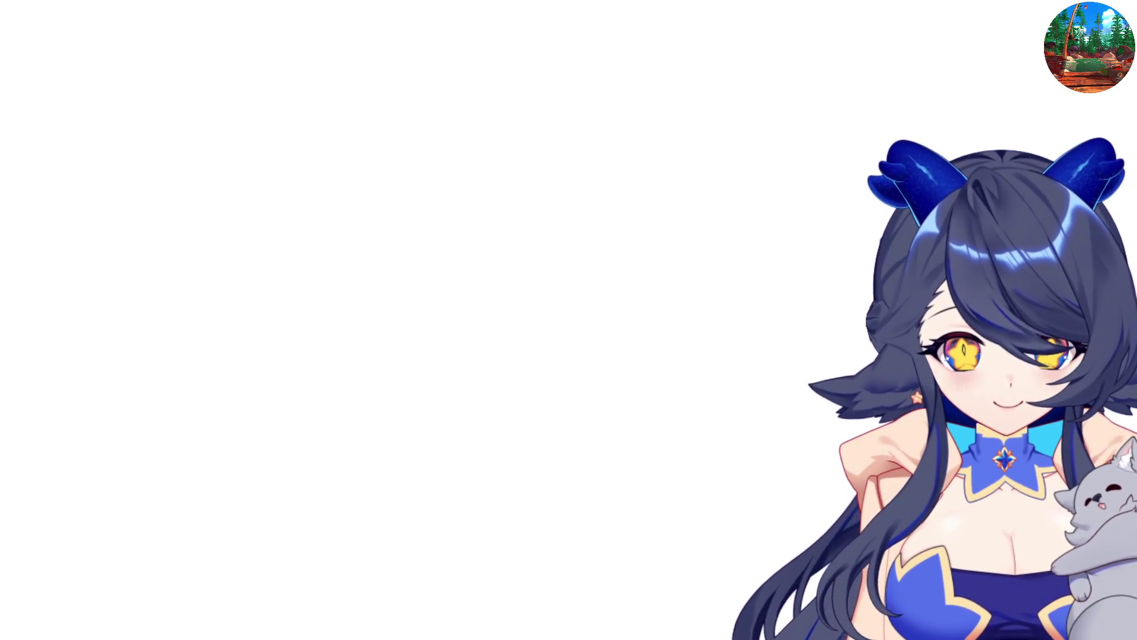
{"action": "left_click_drag", "start_coordinate": [662, 124], "coordinate": [633, 248]}
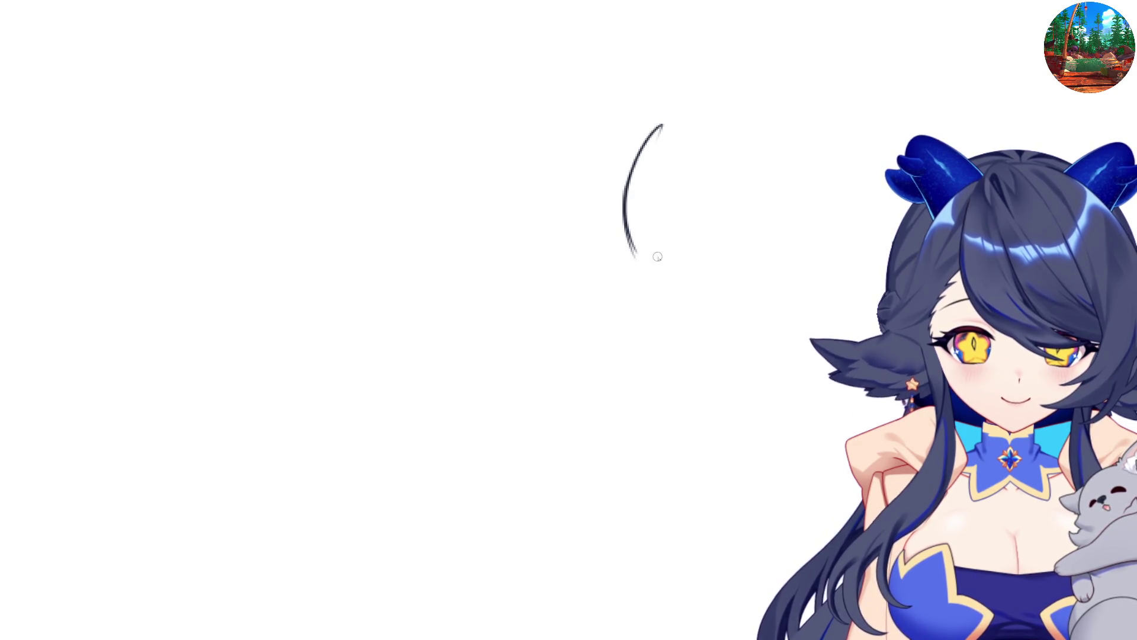